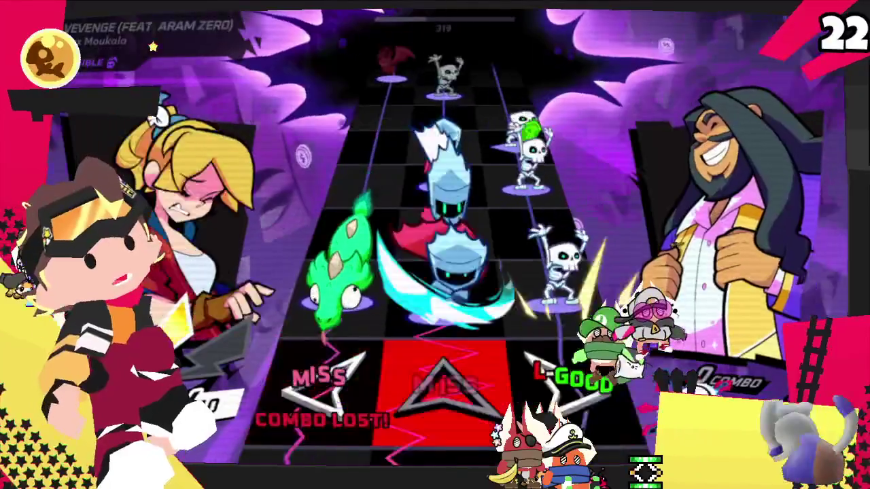
Hit the incoming left, up and right lane notes until the run fails and GAME OVER appears.
key("Left")
key("Up")
key("Right")
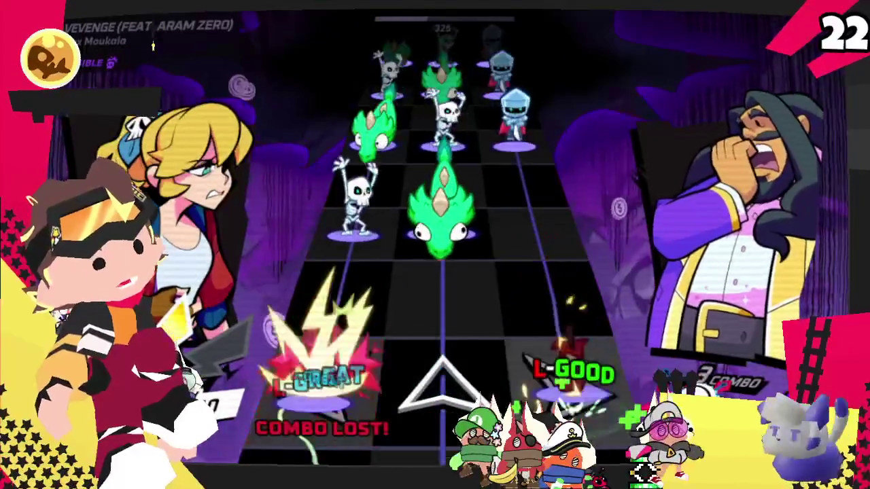
key("Left")
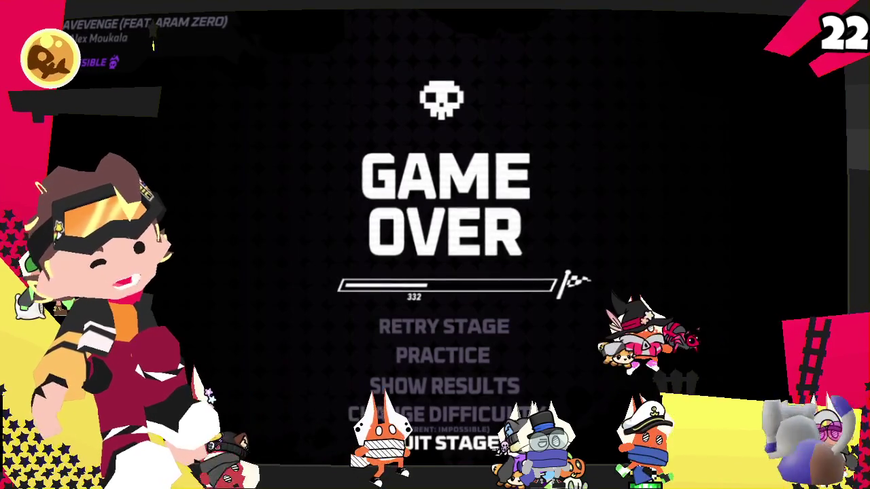
Leave the game-over screen and move through the Custom Music list to Tetoris.
key("Return")
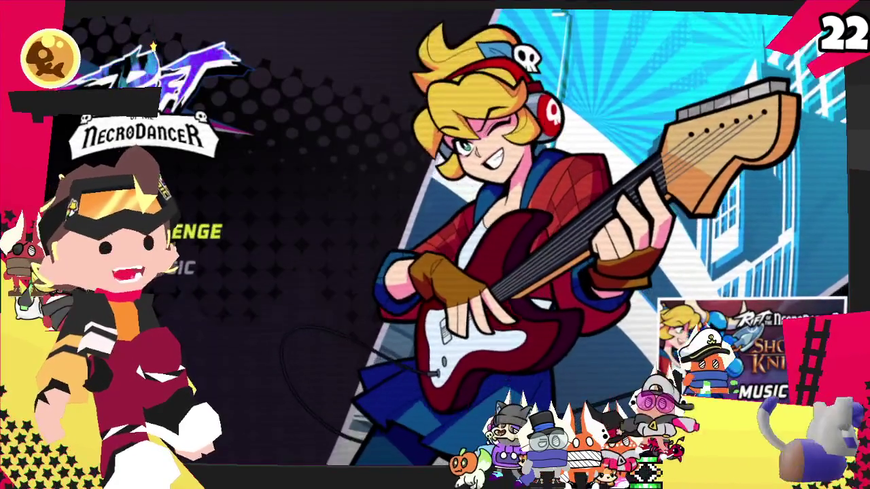
key("Return")
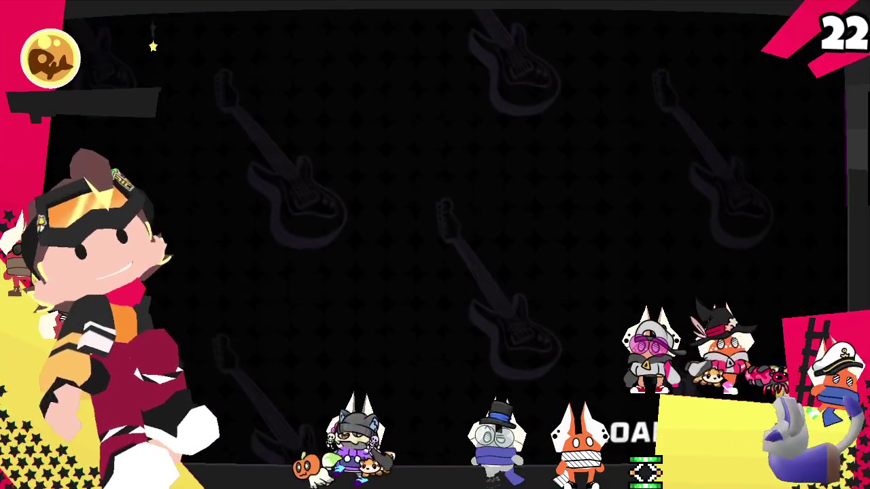
key("Down")
key("Up")
Switch Tetoris to Medium difficulty and start it with LET'S ROCK!
key("Up")
key("Up")
key("Left")
key("Left")
key("Left")
key("Right")
key("Down")
key("Down")
key("Up")
key("Up")
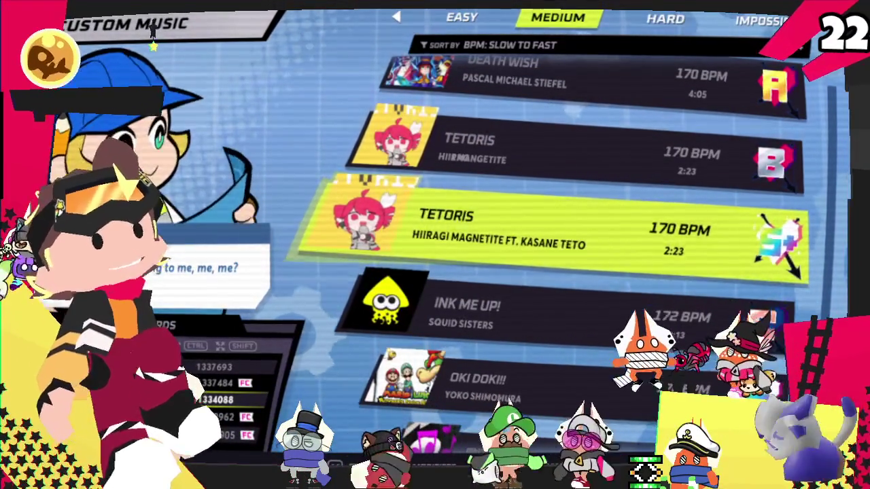
key("Return")
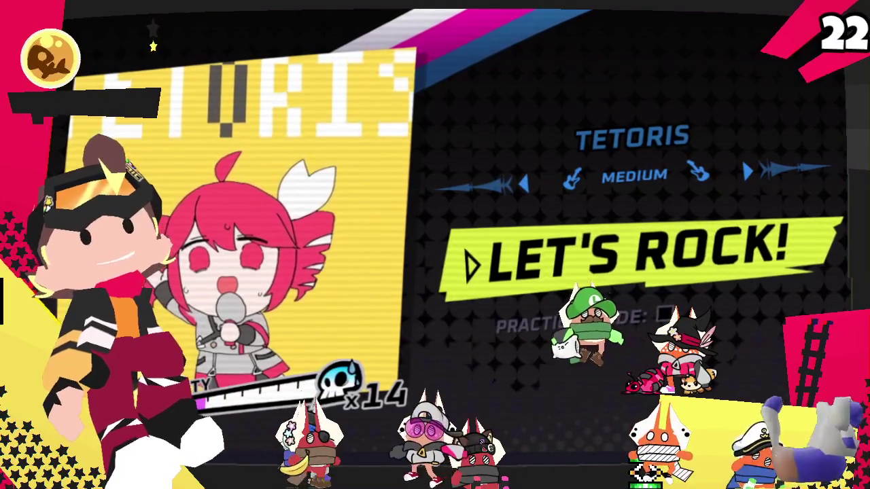
key("Return")
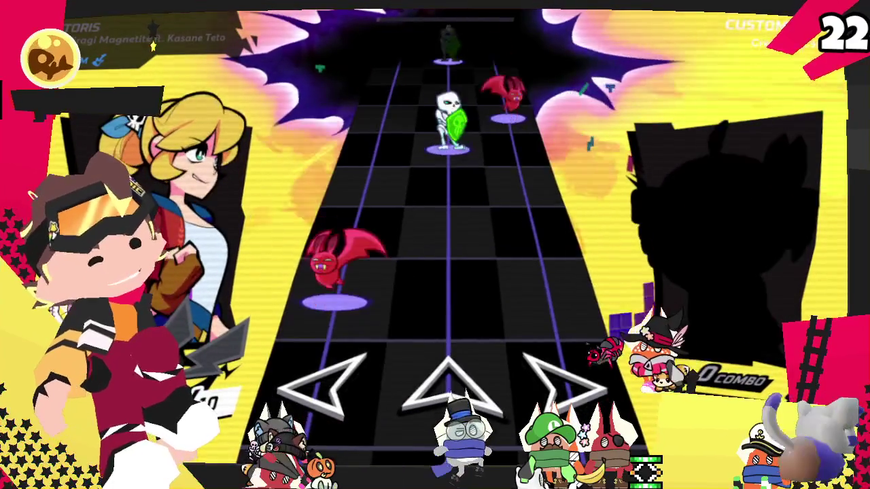
Hit the opening stretch of Tetoris's left, up and right notes with Perfect timing.
key("Left")
key("Right")
key("Left")
key("Left")
key("Right")
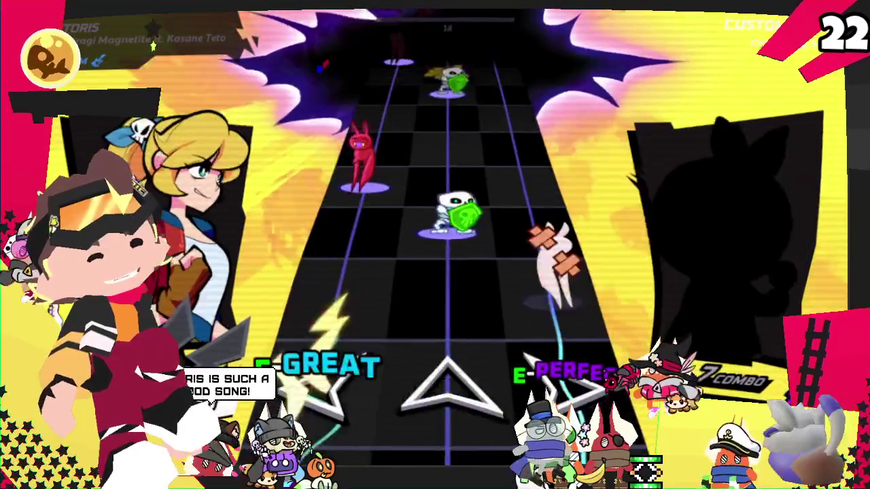
key("Right")
key("Left")
key("Up")
key("Left")
key("Right")
key("Left")
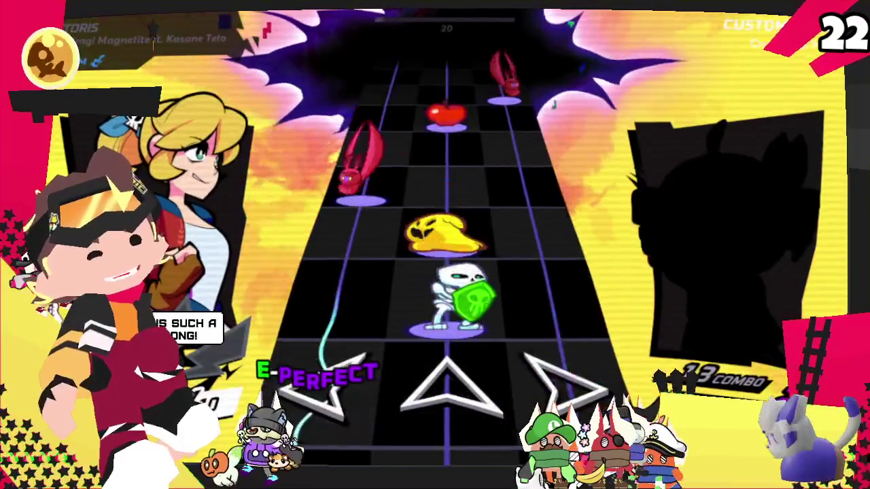
key("Up")
key("Left")
key("Up")
key("Up")
key("Up")
key("Right")
key("Right")
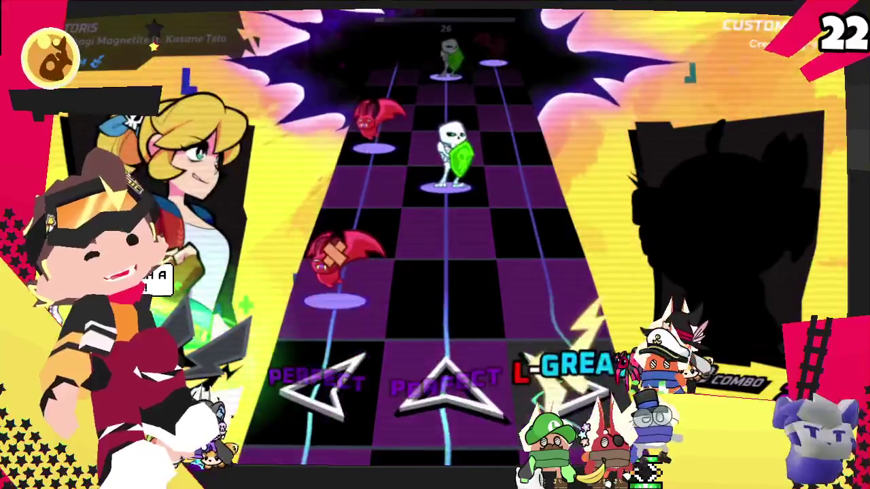
key("Left")
key("Up")
key("Right")
key("Left")
key("Up")
key("Left")
key("Right")
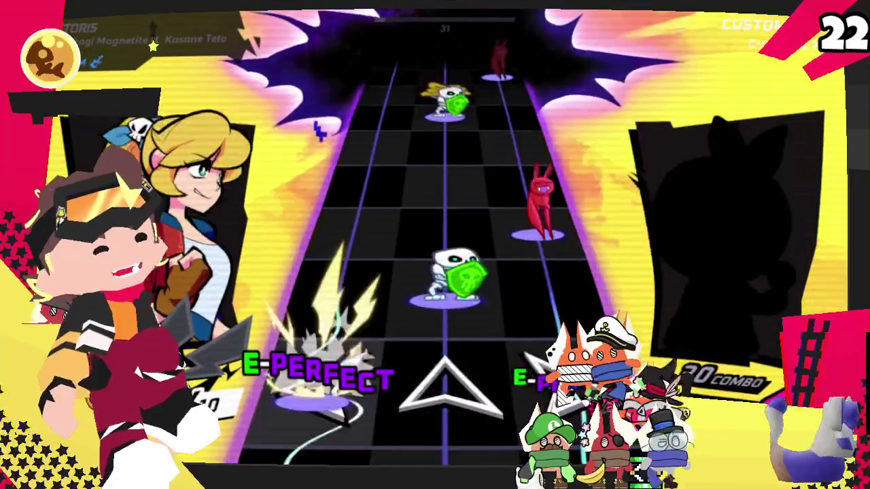
key("Up")
key("Up")
key("Left")
key("Up")
key("Up")
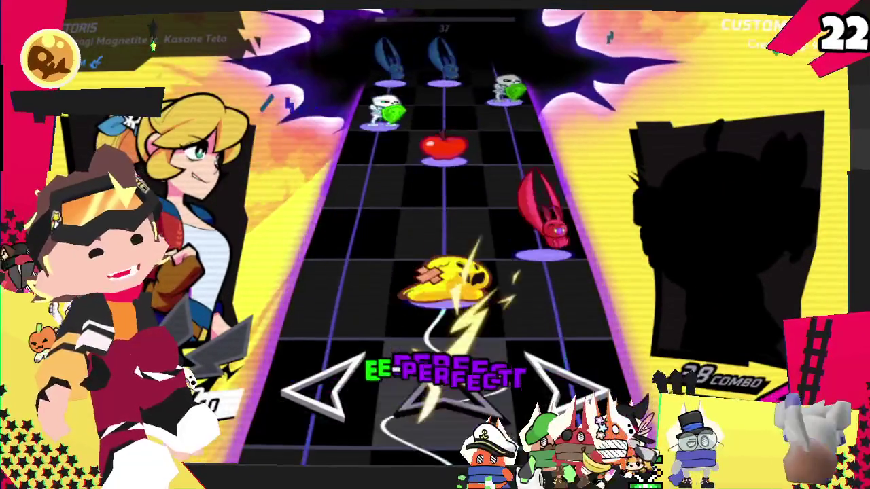
key("Left")
key("Up")
key("Left")
key("Left")
key("Up")
key("Up")
key("Right")
key("Left")
key("Up")
key("Right")
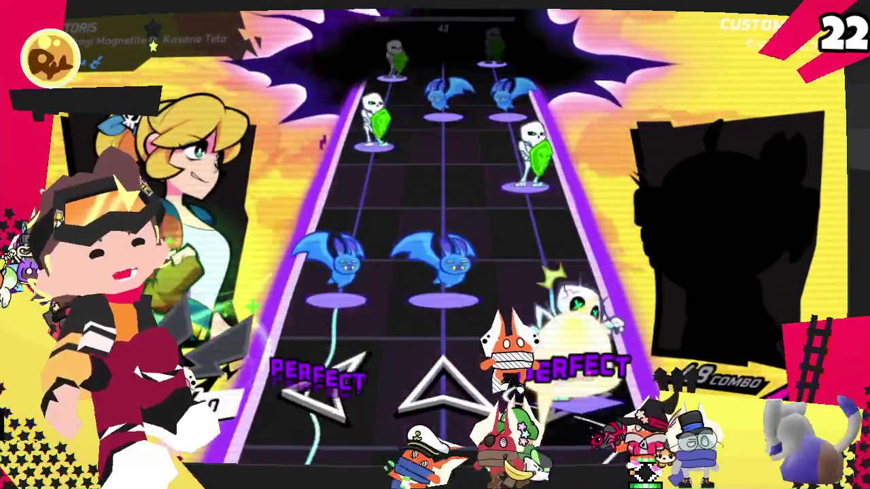
key("Left")
key("Up")
key("Right")
key("Up")
key("Right")
Keep the combo alive through the following dense three-lane note stream.
key("Left")
key("Right")
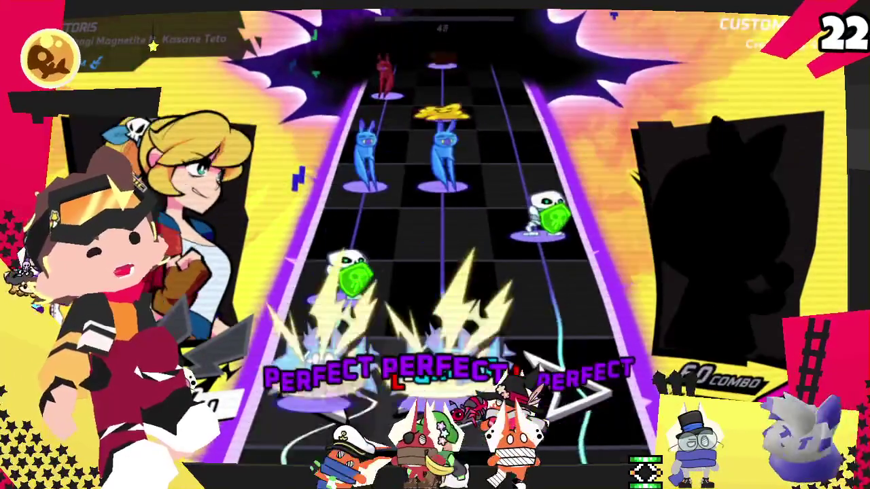
key("Left")
key("Up")
key("Left")
key("Up")
key("Left")
key("Up")
key("Right")
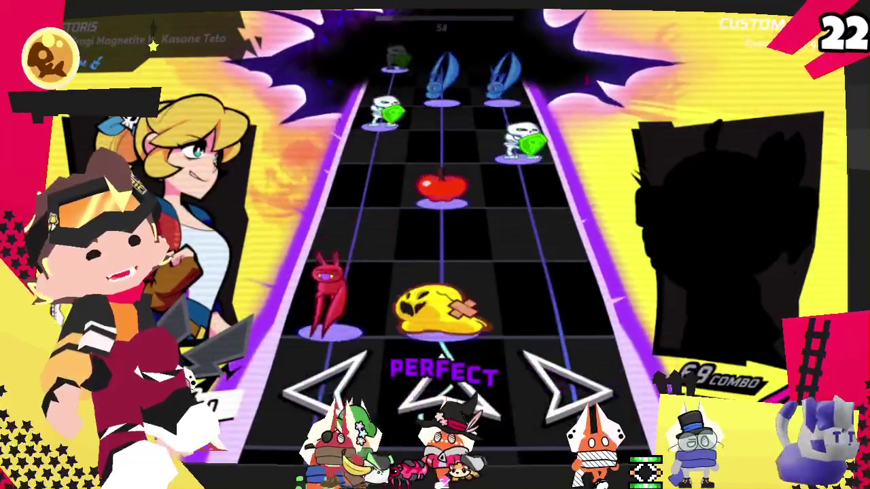
key("Left")
key("Up")
key("Right")
key("Left")
key("Up")
key("Left")
key("Up")
key("Right")
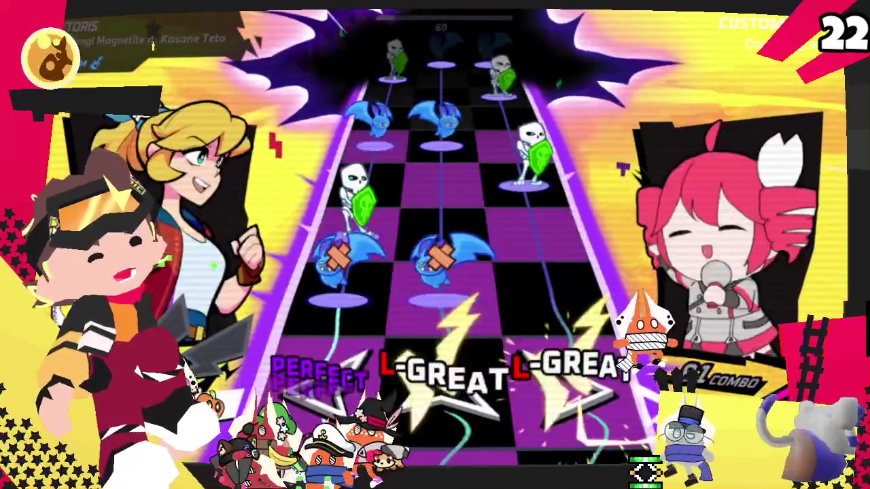
key("Left")
key("Up")
key("Left")
key("Right")
key("Left")
key("Up")
key("Right")
key("Up")
key("Right")
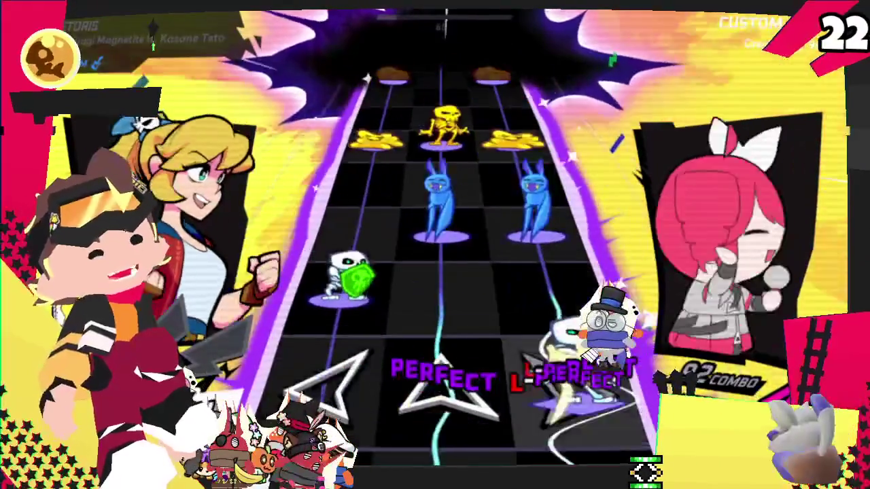
key("Left")
key("Right")
key("Left")
key("Up")
key("Right")
key("Left")
key("Up")
key("Right")
key("Left")
key("Right")
key("Left")
key("Right")
key("Left")
key("Up")
key("Right")
key("Up")
key("Left")
Clear the skeleton notes, three-lane chords and yellow centre notes, pushing the combo past 200.
key("Right")
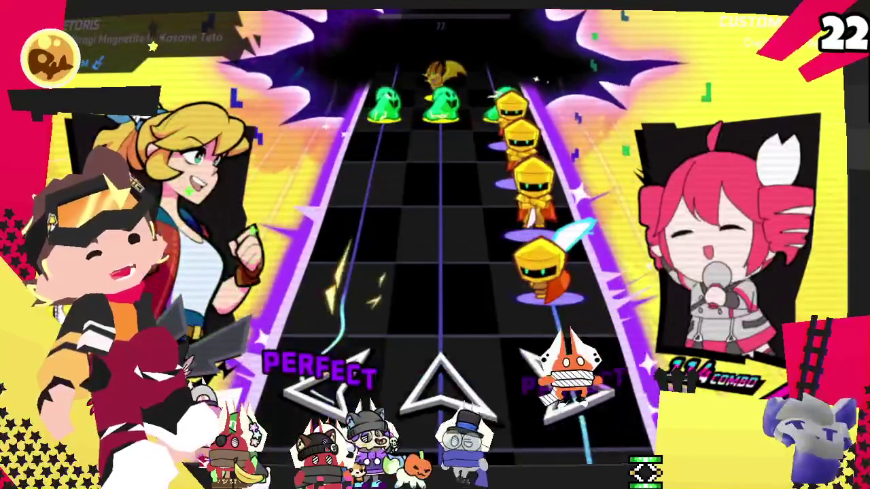
key("Right")
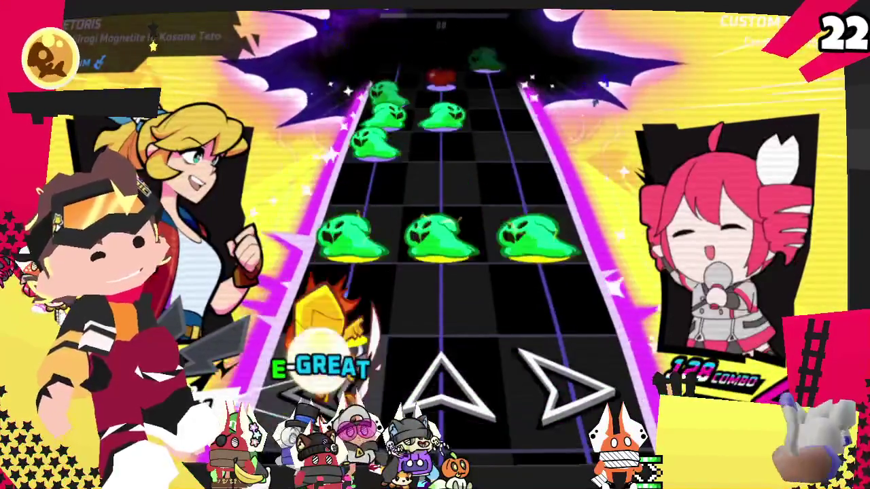
key("Left")
key("Left")
key("Up")
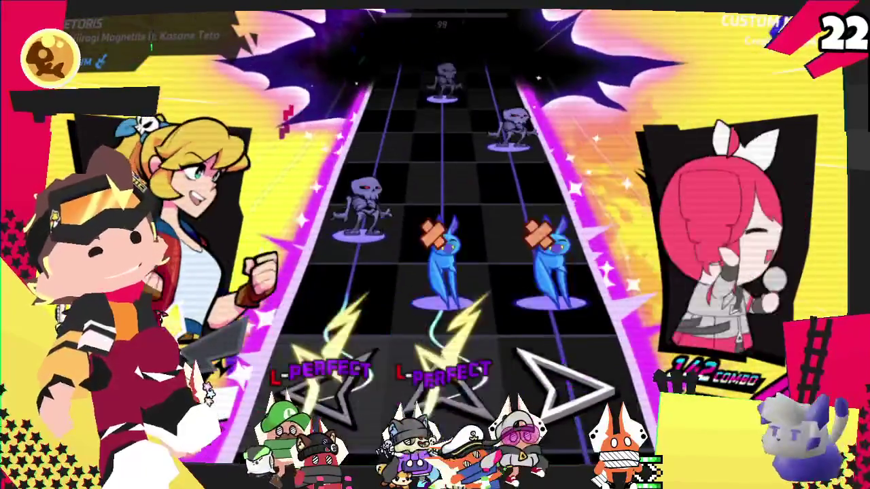
key("Left")
key("Left")
key("Right")
key("Right")
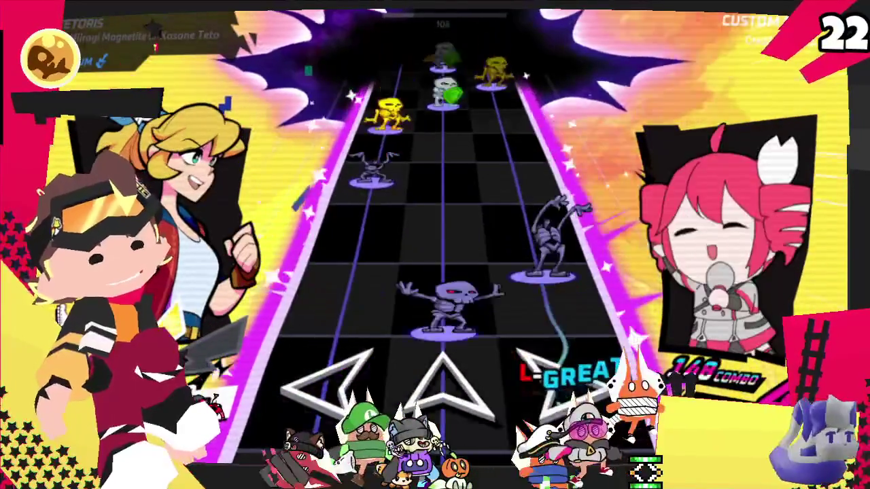
key("Up")
key("Left")
key("Up")
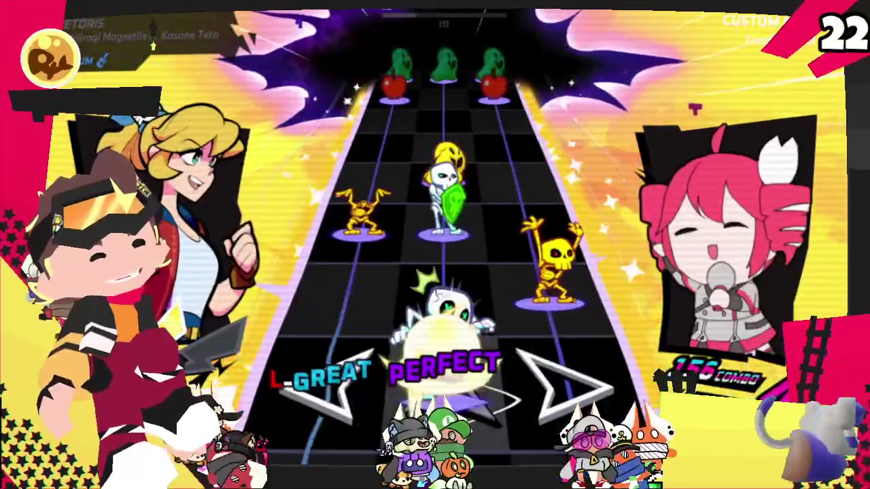
key("Up")
key("Right")
key("Up")
key("Left")
key("Up")
key("Right")
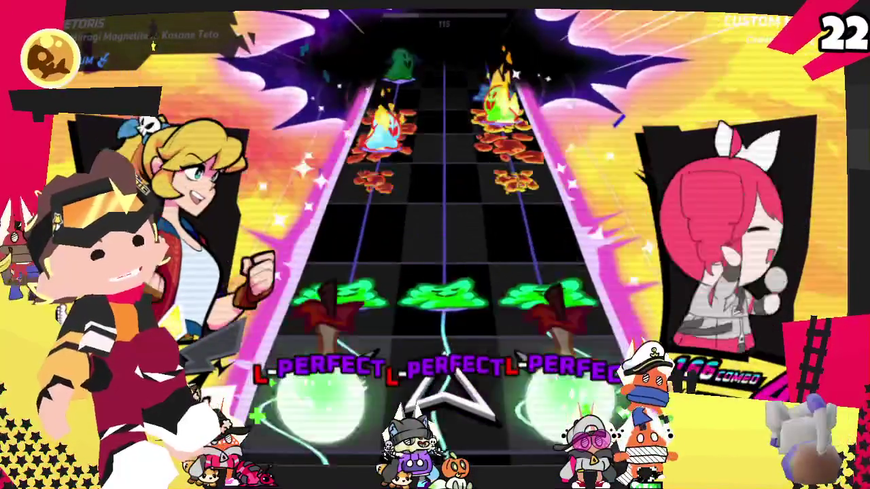
key("Left")
key("Up")
key("Right")
key("Left")
key("Right")
key("Left")
key("Right")
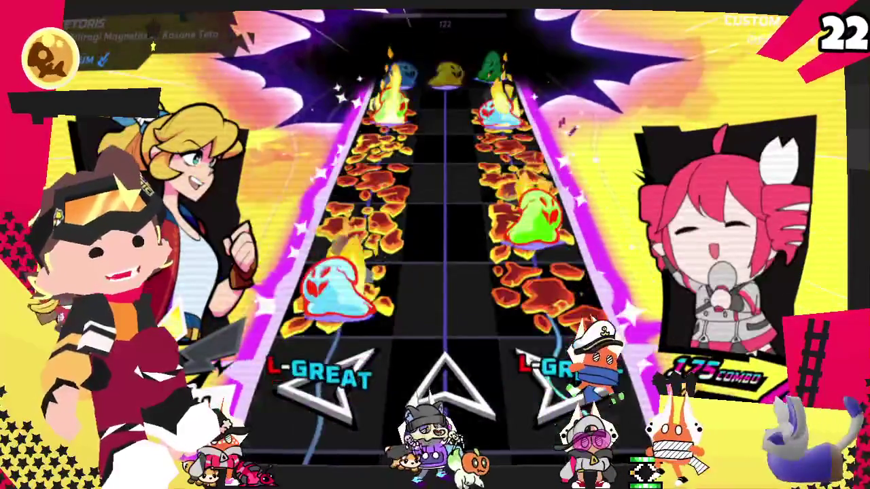
key("Left")
key("Right")
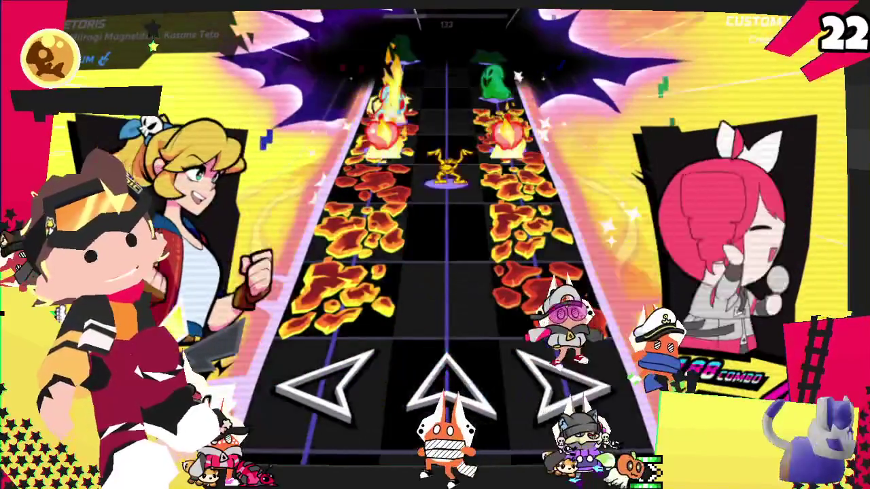
key("Left")
key("Right")
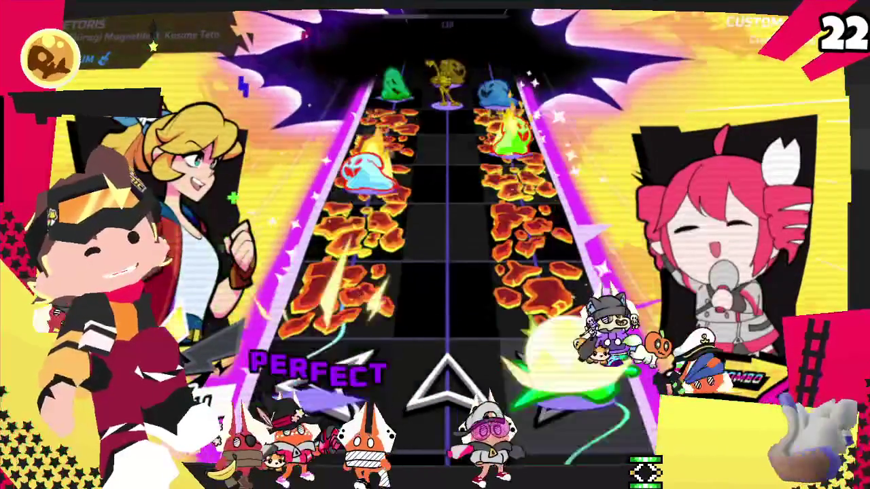
key("Right")
key("Left")
key("Right")
key("Up")
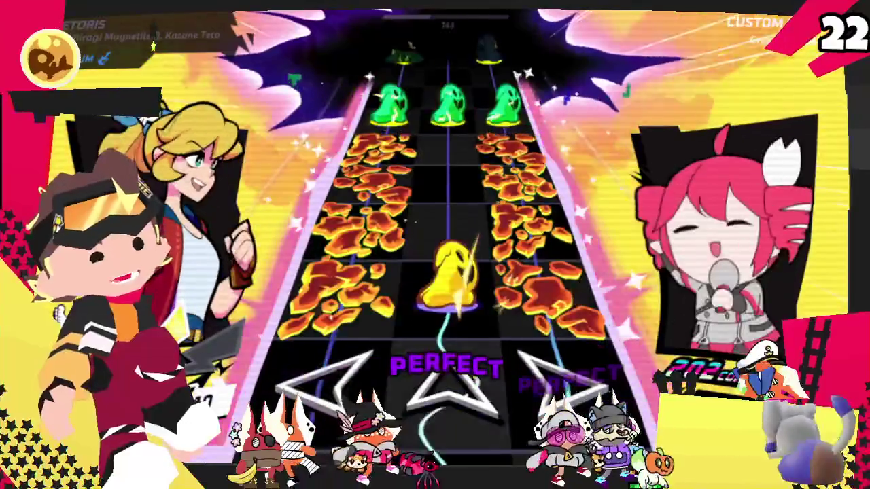
key("Up")
key("Left")
key("Up")
key("Right")
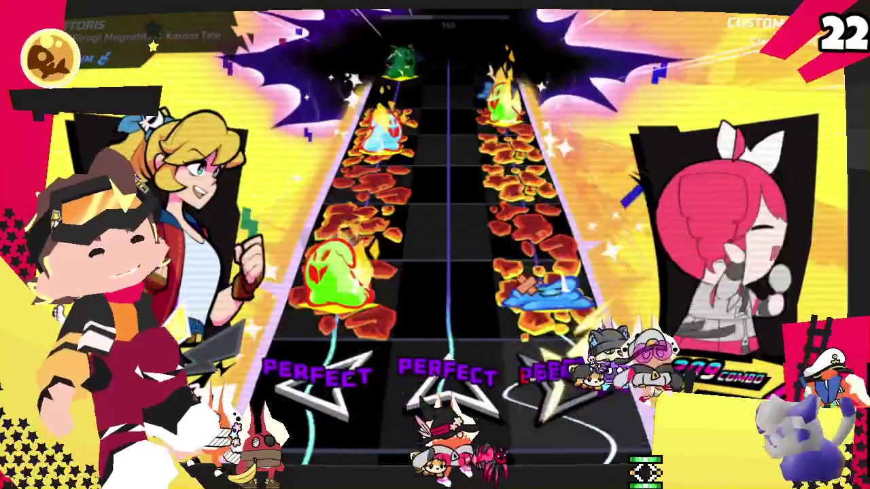
key("Right")
key("Left")
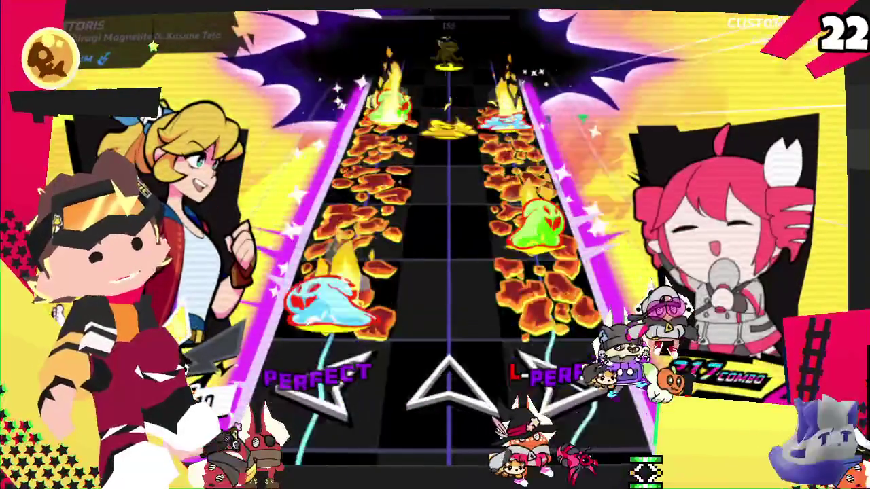
key("Left")
key("Right")
key("Up")
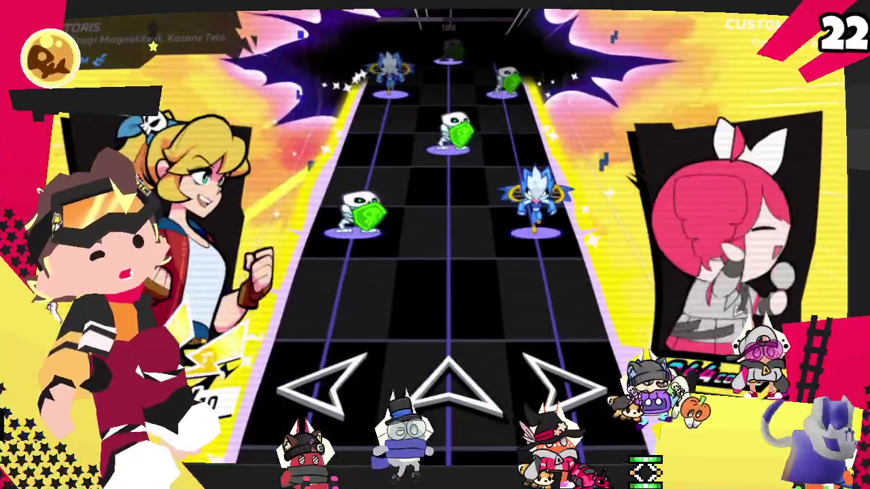
Clear TETORIS's opening section, hitting every left, middle and right-lane note with PERFECT timing.
key("Right")
key("Left")
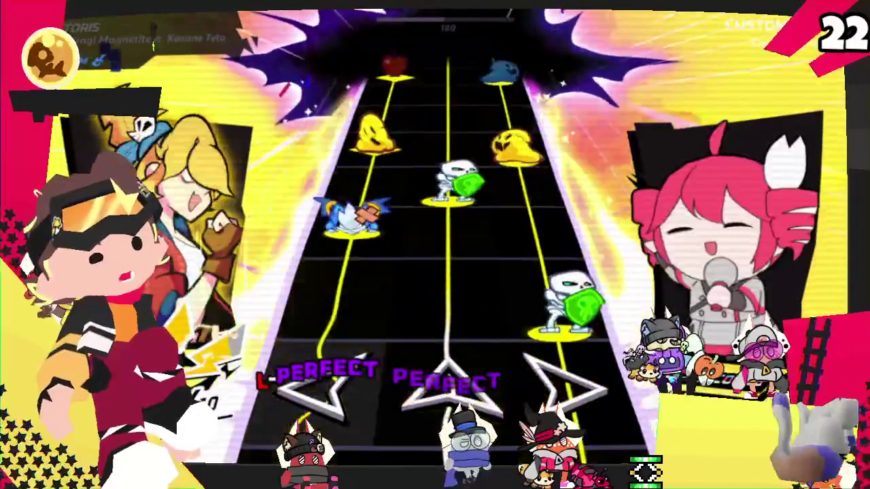
key("Left")
key("Right")
key("Left")
key("Right")
key("Up")
key("Right")
key("Left")
key("Up")
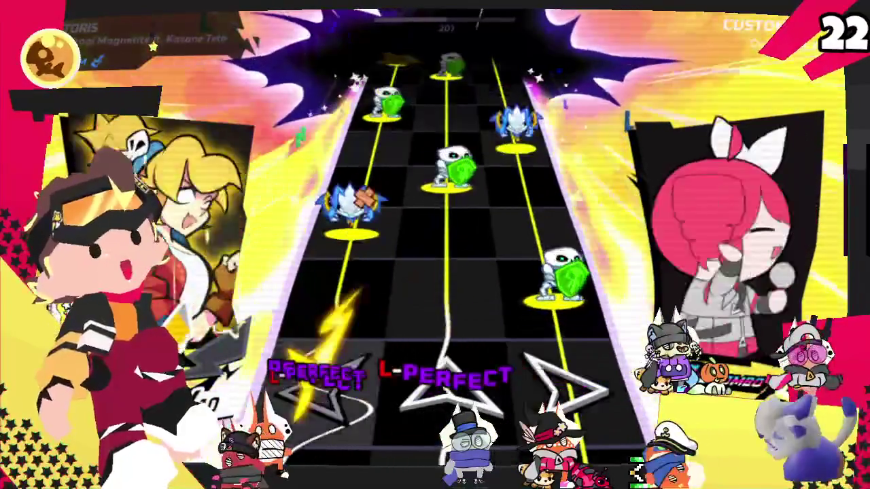
key("Left")
key("Right")
key("Up")
key("Right")
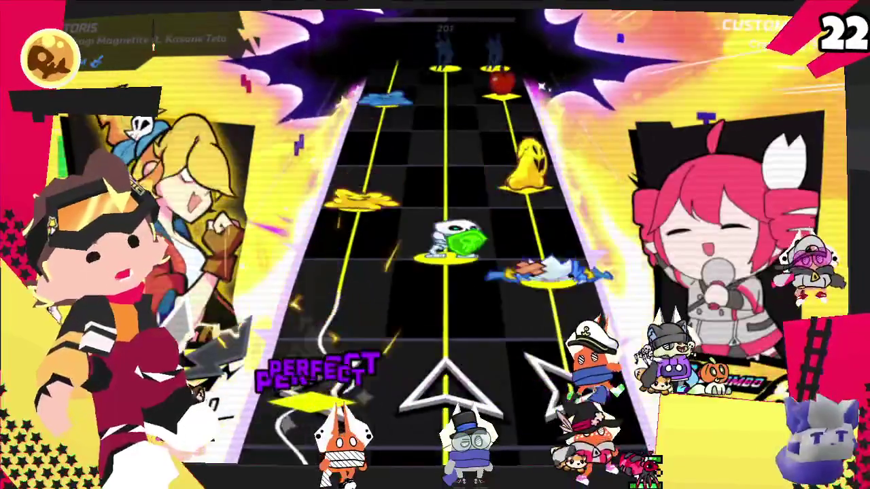
key("Up")
key("Right")
key("Left")
key("Right")
key("Left")
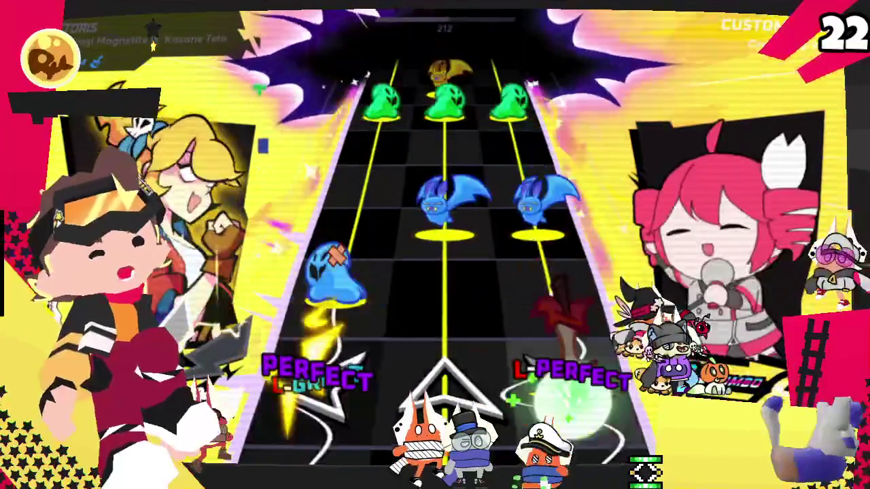
key("Up")
key("Right")
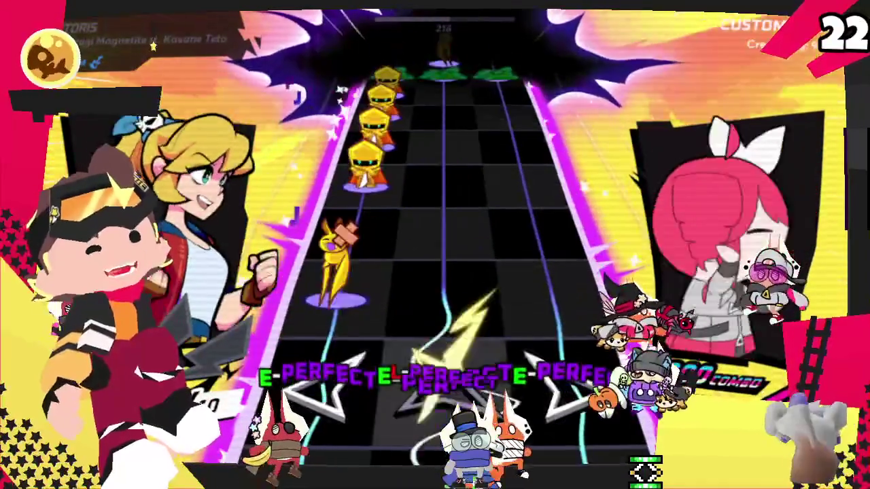
key("Left")
key("Right")
key("Left")
key("Left")
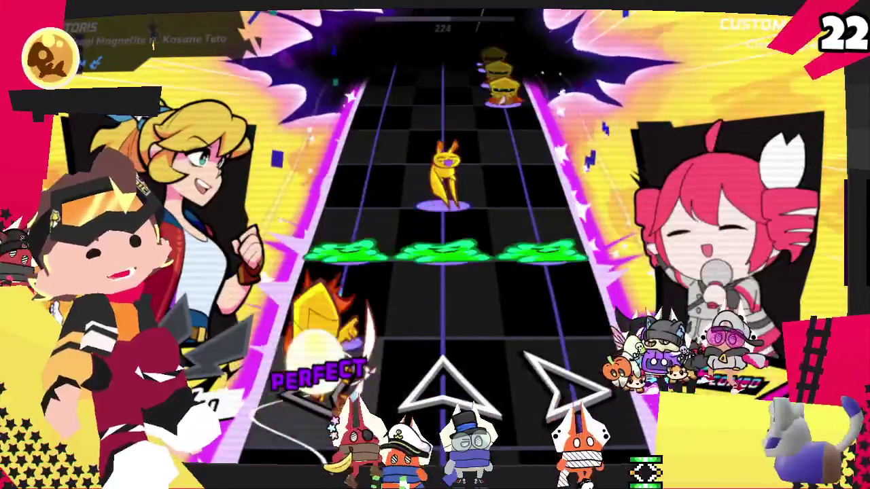
key("Up")
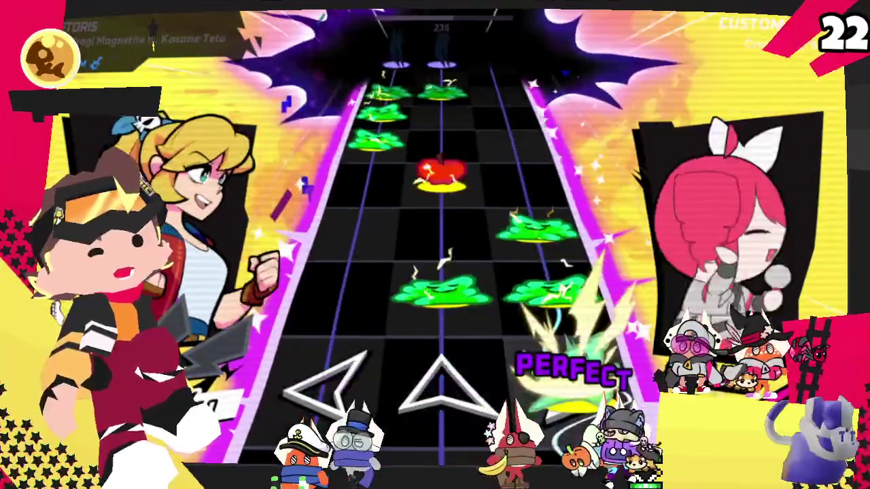
Hit the blue, skeleton and apple notes plus the row of three green notes without a miss.
key("Right")
key("Left")
key("Up")
key("Left")
key("Up")
key("Left")
key("Up")
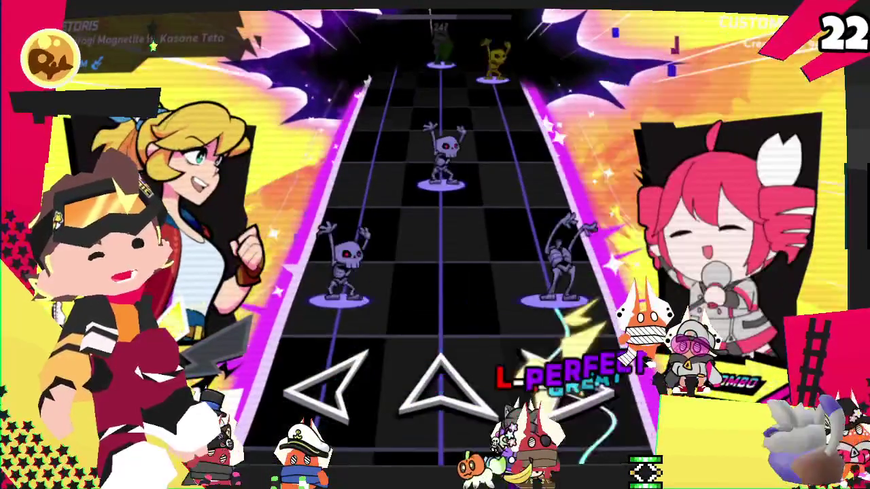
key("Left")
key("Up")
key("Left")
key("Right")
key("Left")
key("Up")
key("Right")
key("Up")
key("Left")
key("Up")
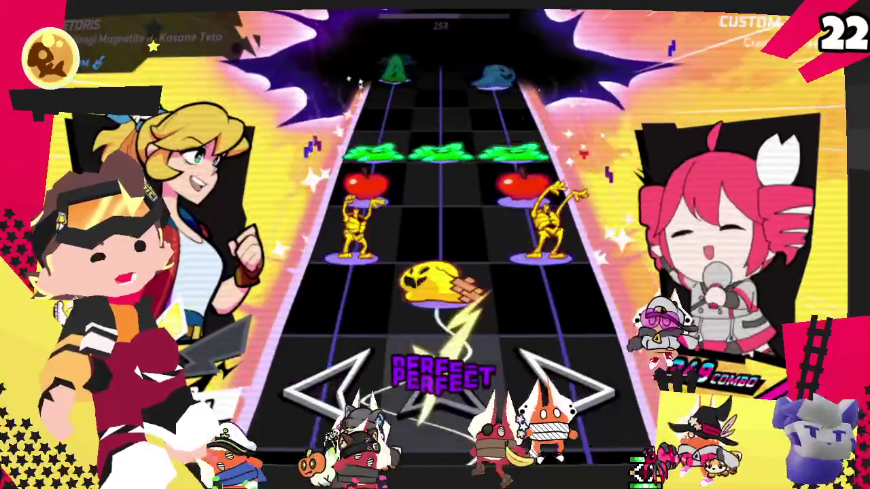
key("Left")
key("Up")
key("Right")
key("Left")
key("Right")
key("Left")
key("Up")
key("Right")
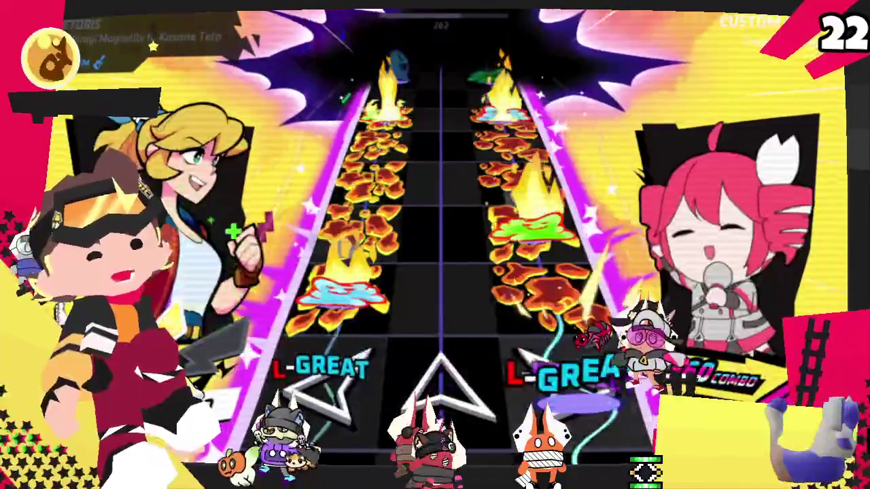
key("Left")
key("Right")
key("Left")
key("Right")
key("Left")
key("Right")
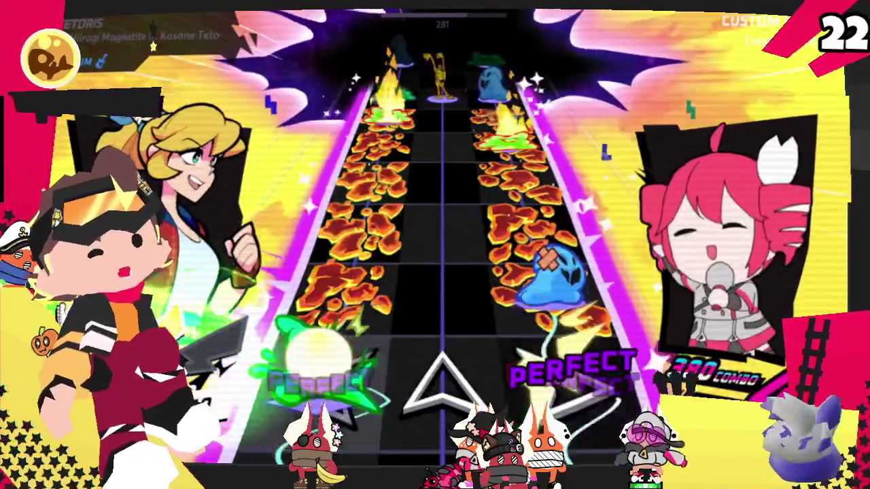
Hit the paired side-lane notes, the apple notes and the slime notes, keeping the combo.
key("Left")
key("Right")
key("Left")
key("Right")
key("Left")
key("Right")
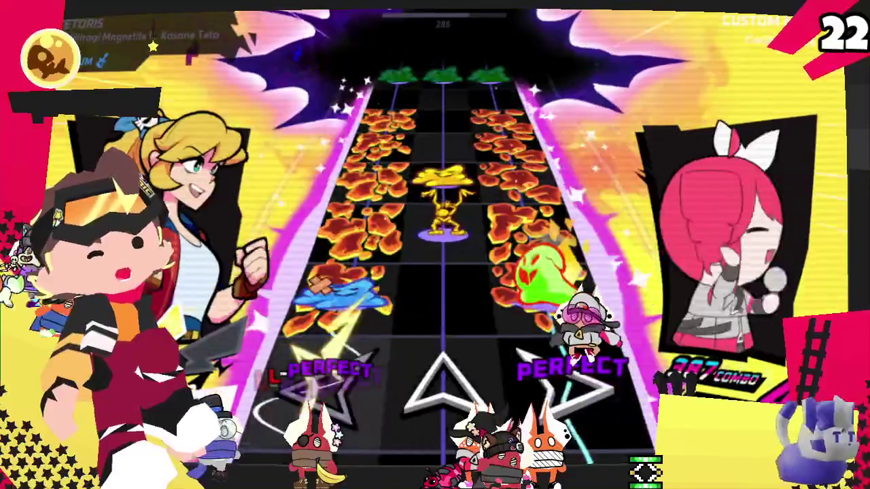
key("Left")
key("Right")
key("Up")
key("Up")
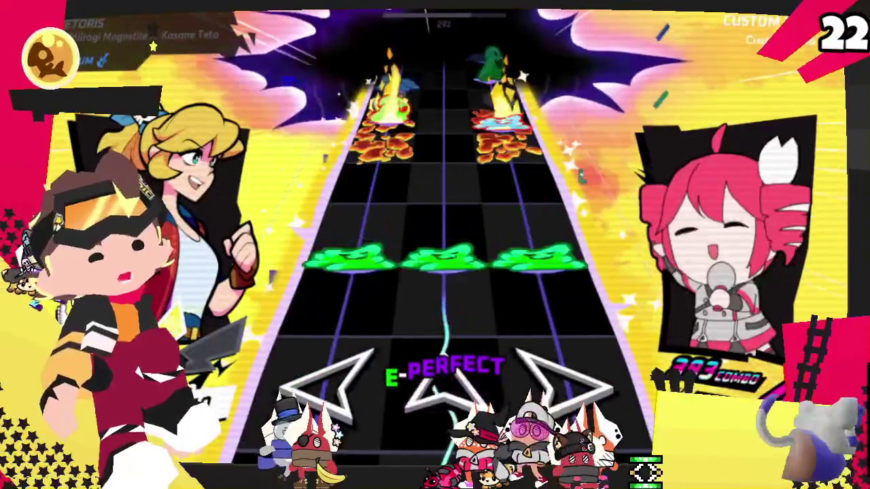
key("Left")
key("Right")
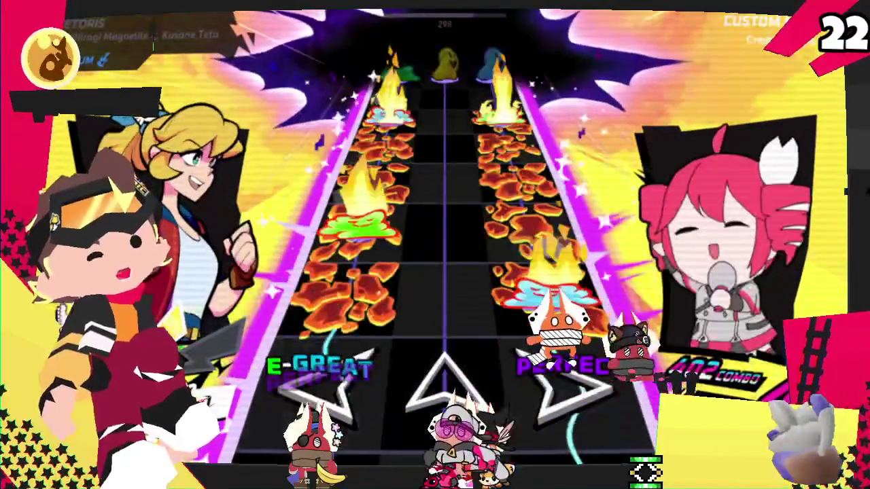
key("Left")
key("Right")
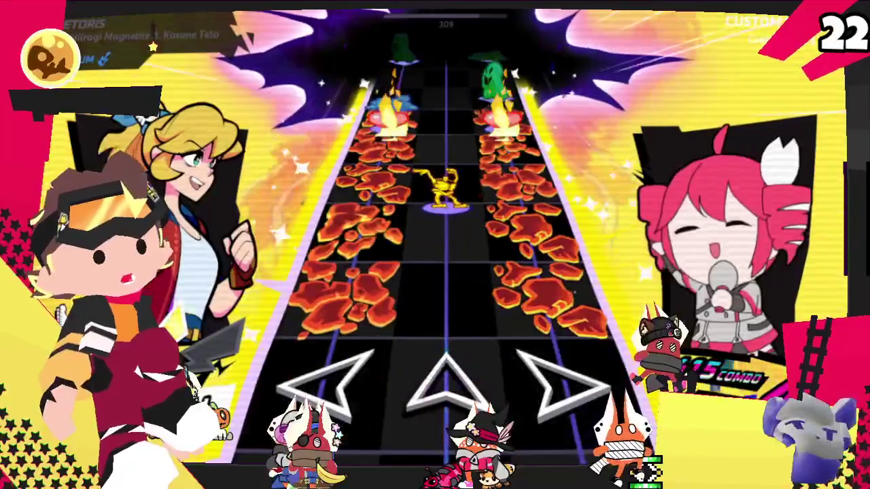
key("Left")
key("Right")
key("Left")
key("Right")
key("Left")
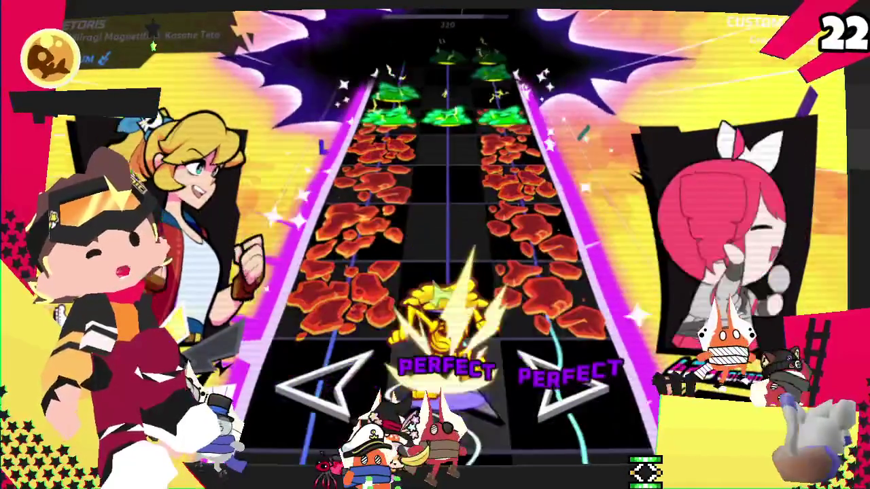
key("Up")
key("Up")
key("Left")
key("Up")
key("Right")
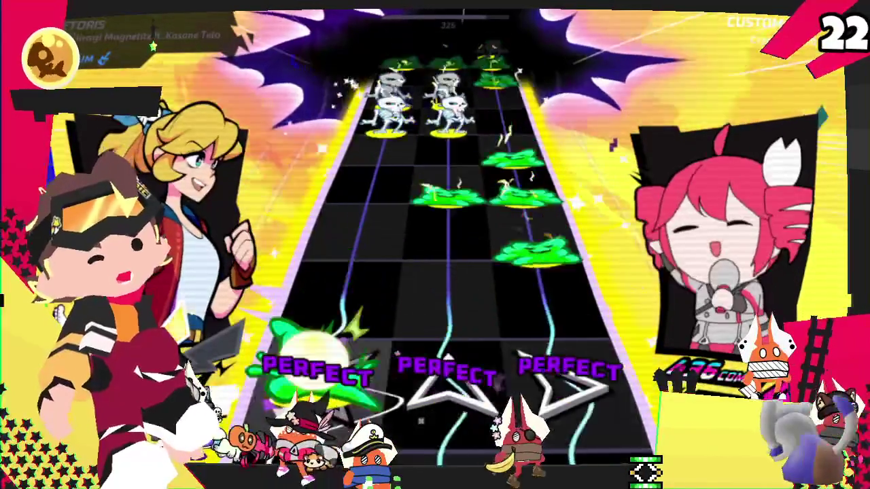
key("Right")
key("Left")
key("Up")
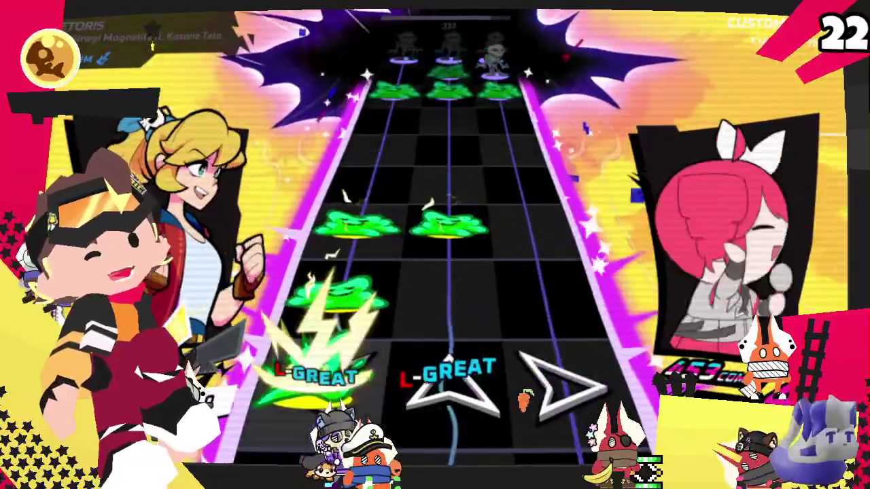
key("Left")
key("Left")
key("Up")
Finish the chart with the three-lane rows, skeleton and slime chords, and final mystery and flaming notes.
key("Left")
key("Up")
key("Right")
key("Left")
key("Up")
key("Right")
key("Left")
key("Left")
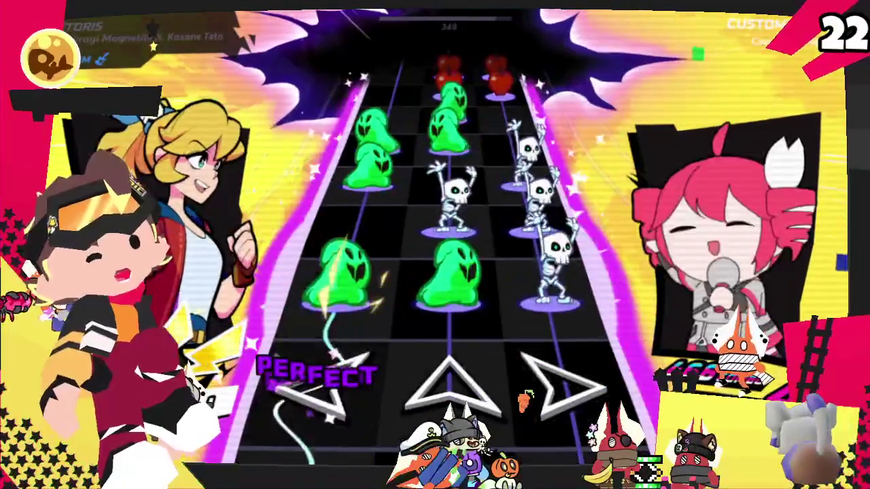
key("Left")
key("Up")
key("Right")
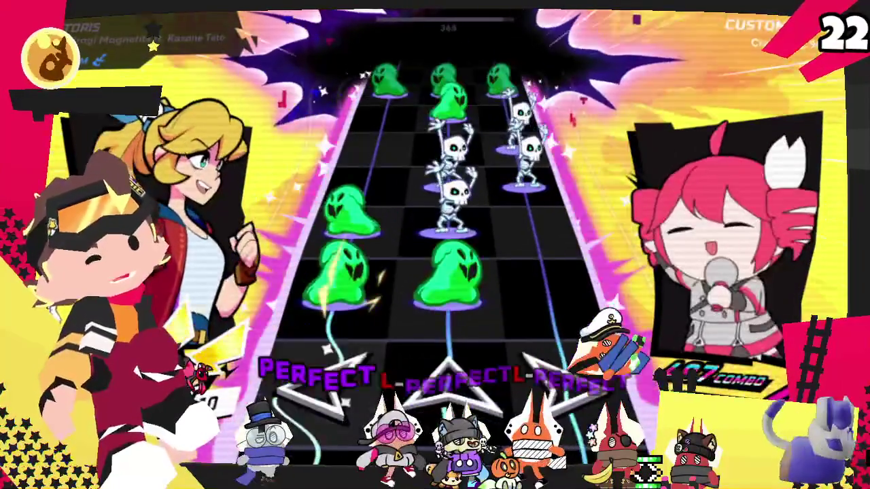
key("Right")
key("Up")
key("Left")
key("Up")
key("Right")
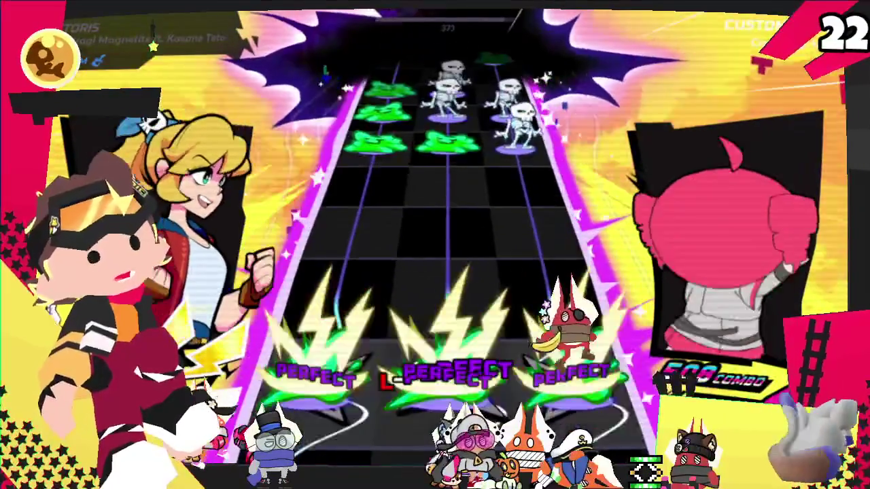
key("Left")
key("Up")
key("Right")
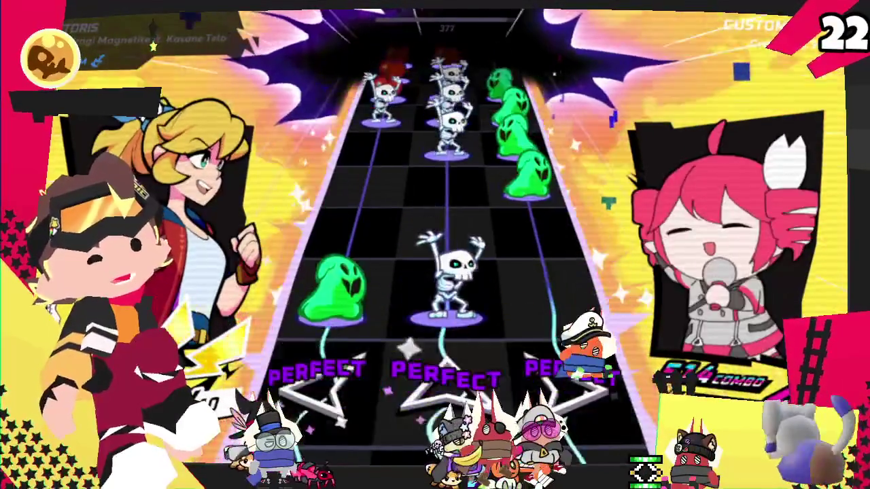
key("Up")
key("Right")
key("Left")
key("Up")
key("Right")
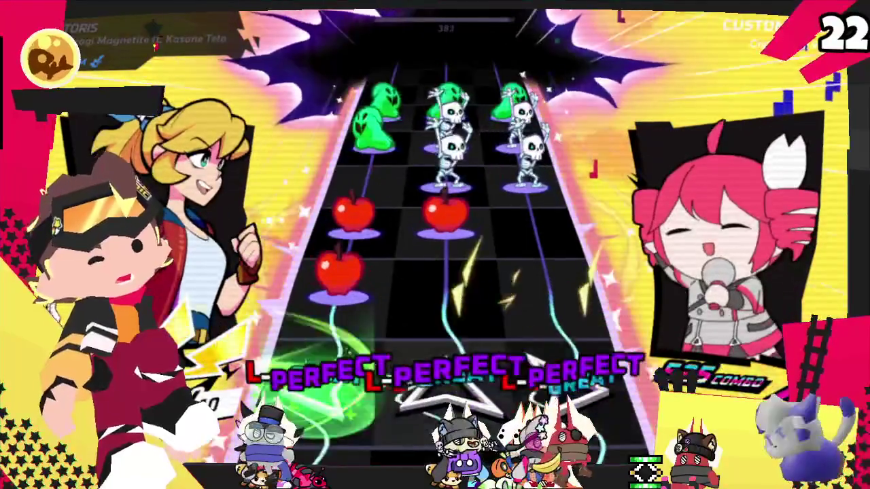
key("Left")
key("Left")
key("Up")
key("Right")
key("Left")
key("Left")
key("Up")
key("Right")
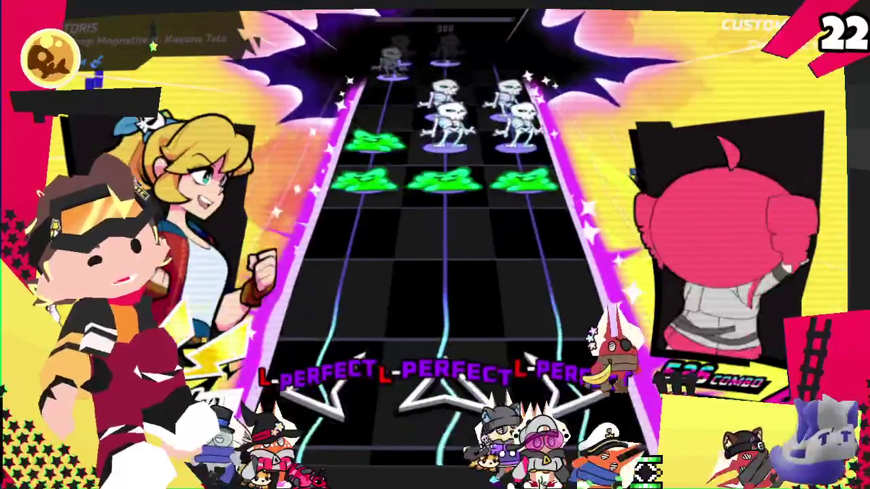
key("Up")
key("Right")
key("Left")
key("Left")
key("Up")
key("Up")
key("Right")
key("Left")
key("Up")
key("Right")
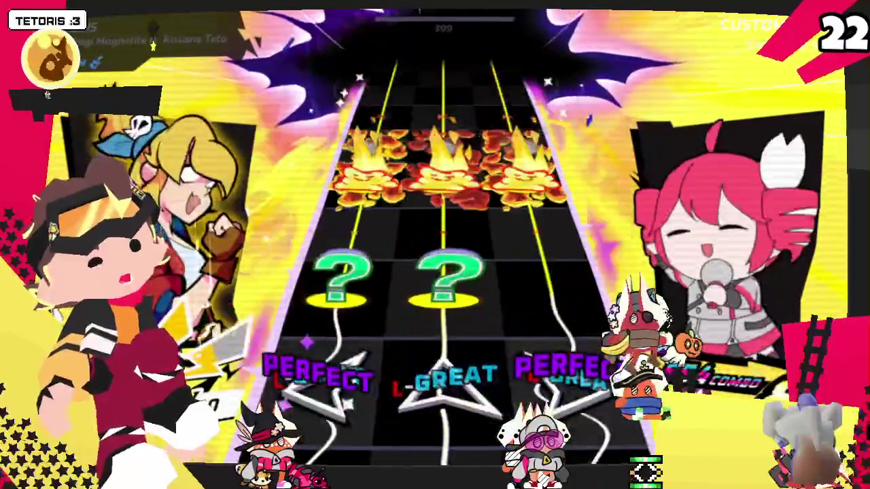
key("Left")
key("Up")
key("Left")
key("Up")
key("Right")
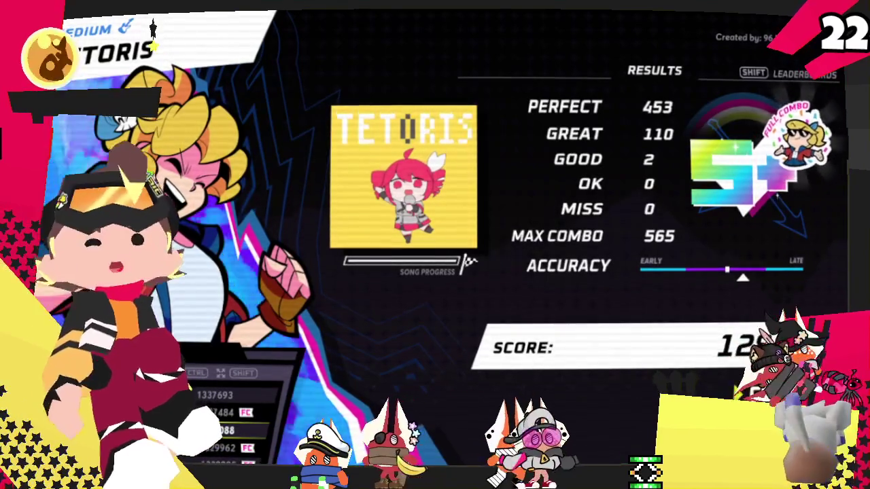
Leave the S+ Full Combo results and return to the Custom Music list.
key("Return")
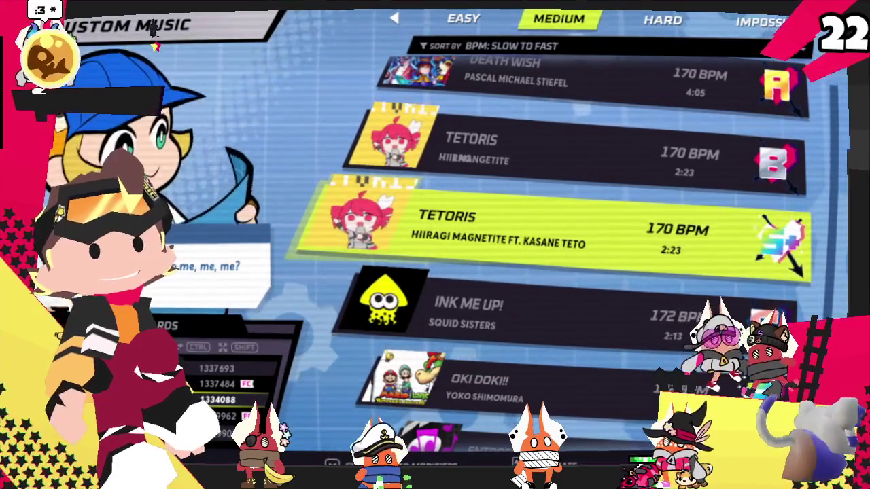
Select The Final Battle on Hard in Track Select and confirm LET'S ROCK! to start.
key("Return")
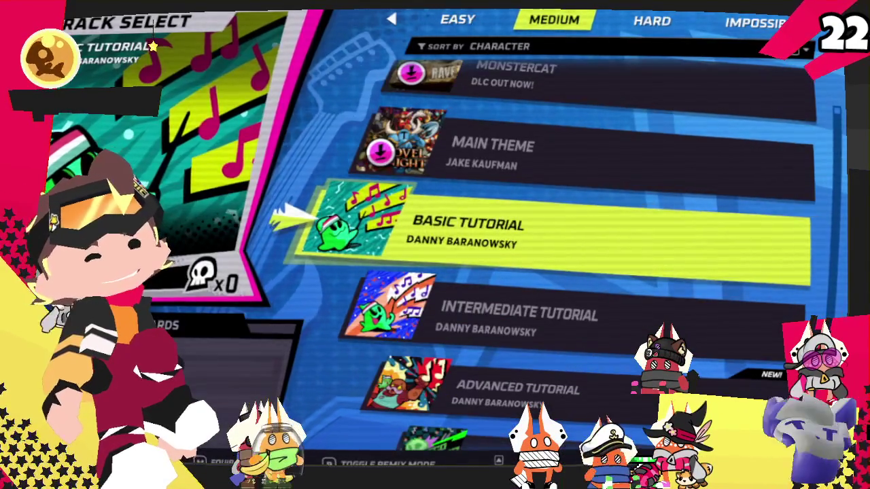
key("Right")
key("Right")
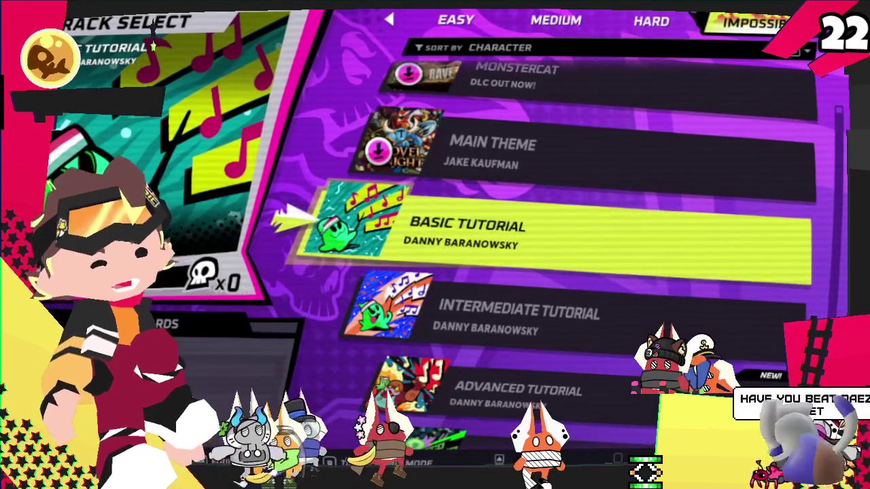
key("Up")
key("Up")
key("Up")
key("Up")
key("Up")
key("Up")
key("Up")
key("Up")
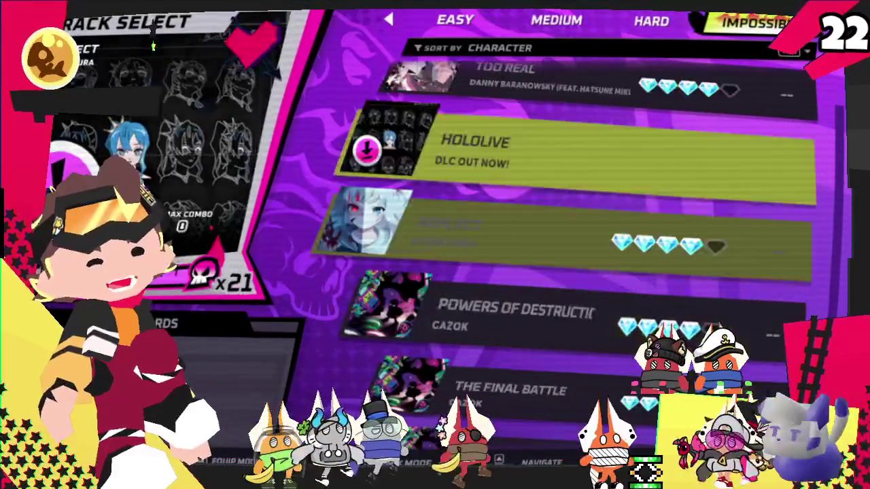
key("Down")
key("Down")
key("Down")
key("Left")
key("Down")
key("Up")
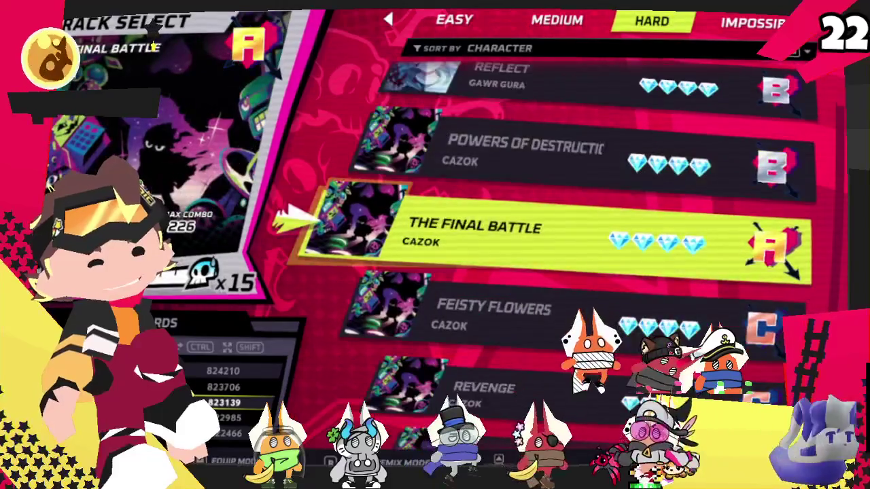
key("Return")
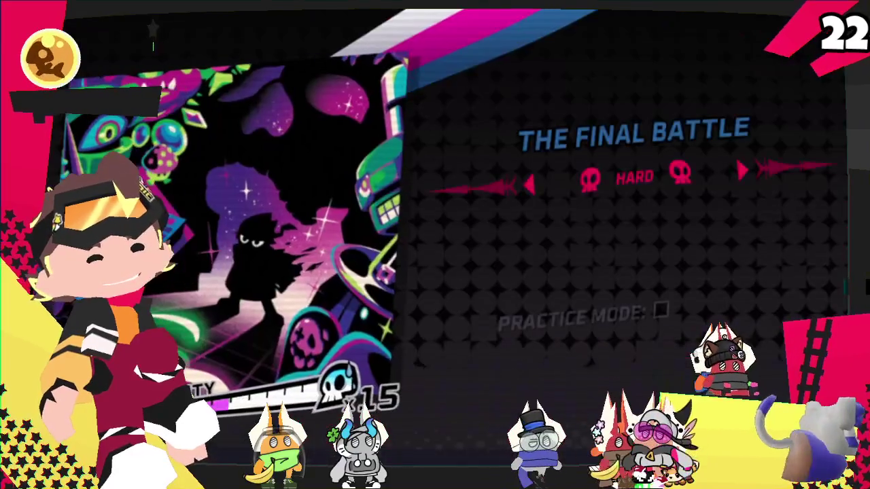
key("Return")
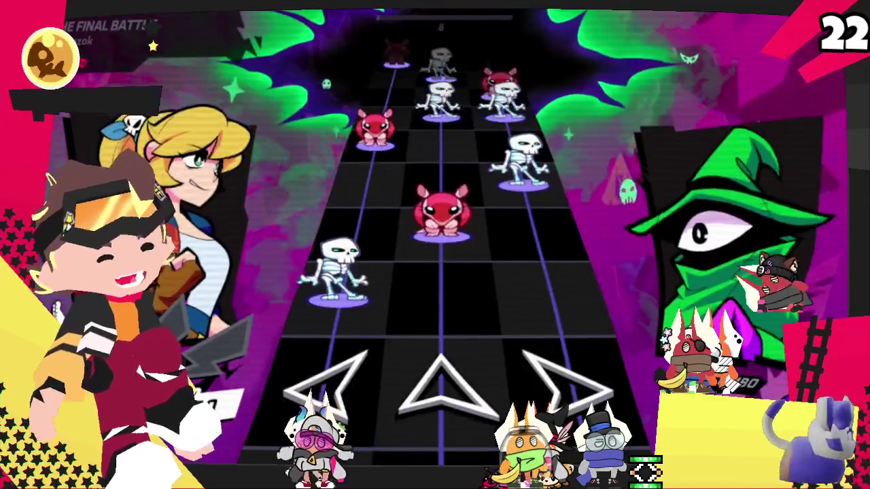
Strike the opening wave in all three lanes, holding the note for the green wyrm.
key("Left")
key("Up")
key("Right")
key("Left")
key("Up")
key("Right")
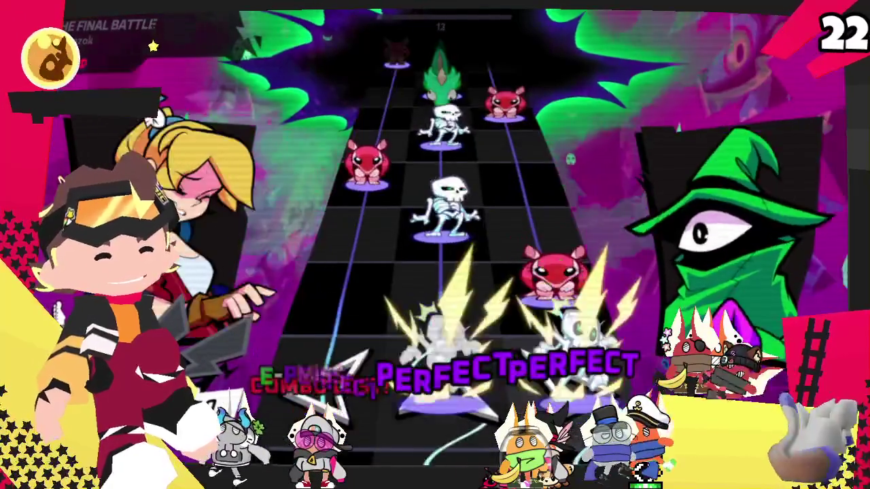
key("Right")
key("Up")
key("Up")
key("Right")
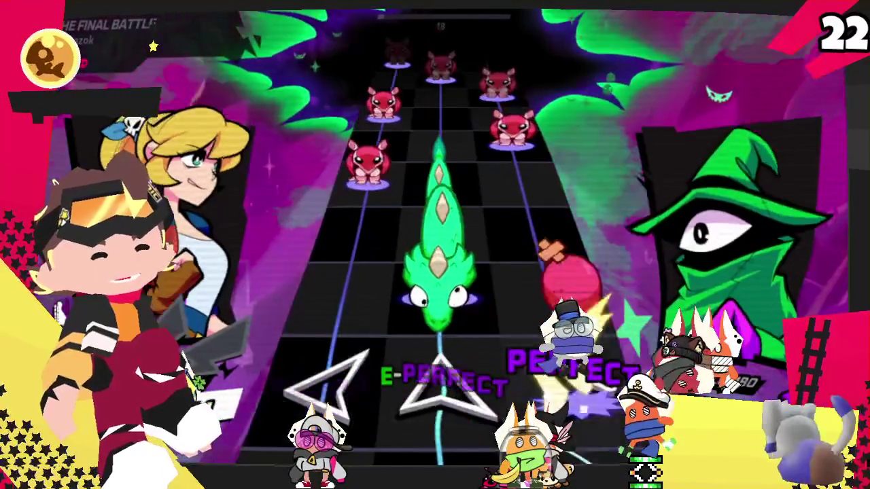
key("Up")
key("Left")
key("Right")
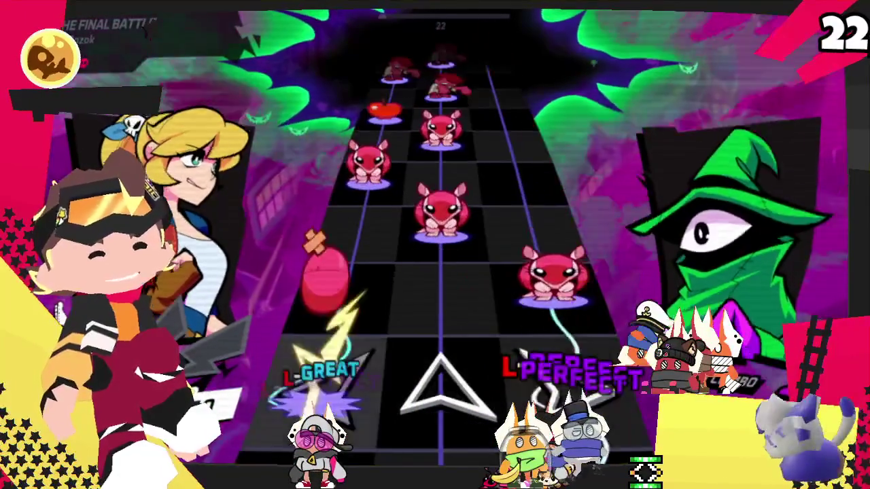
key("Left")
key("Up")
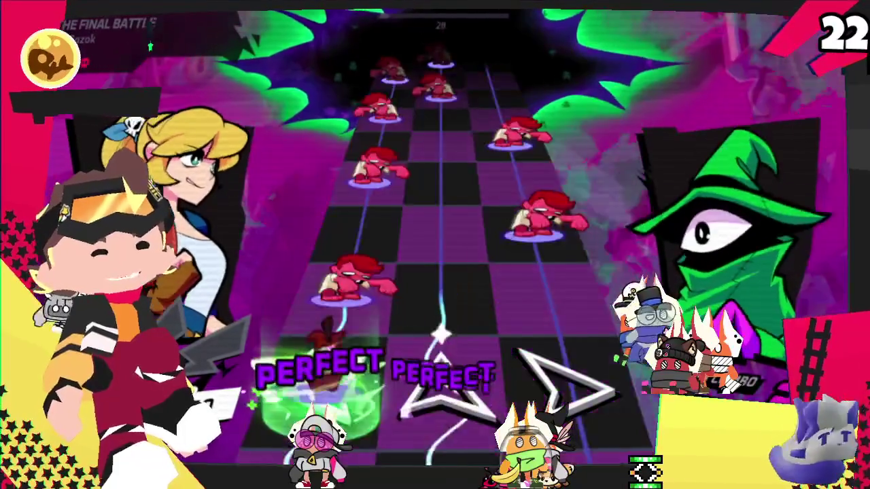
key("Left")
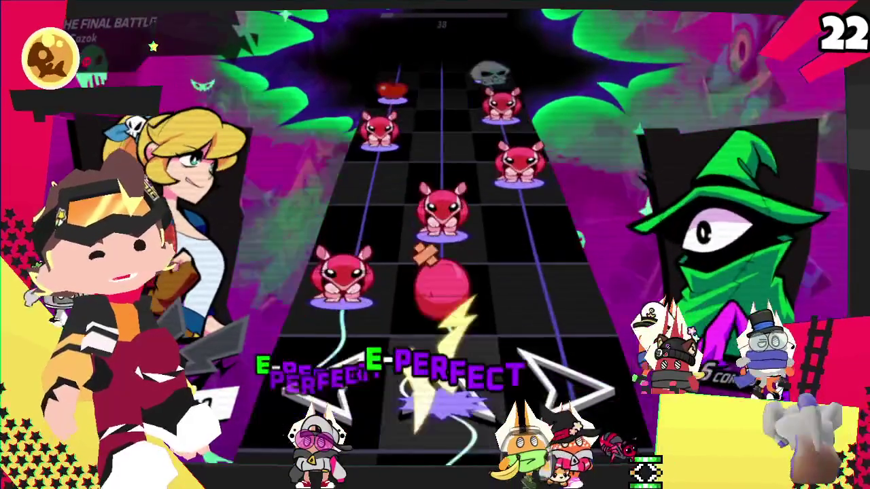
Hit the skeletons and ghosts arriving at the hit line on the beat.
key("Up")
key("Right")
key("Left")
key("Right")
key("Right")
key("Up")
key("Right")
key("Left")
key("Right")
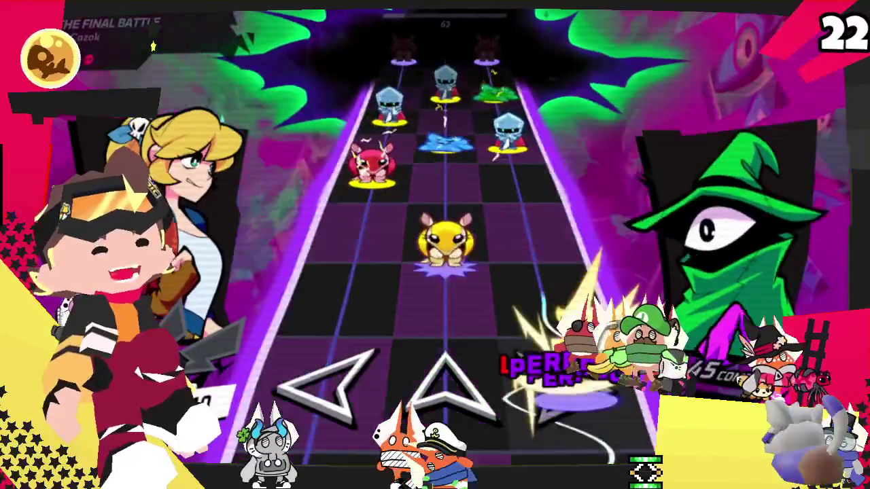
Clear the row of three skeletons and the following lane notes to rebuild the combo.
key("Up")
key("Left")
key("Right")
key("Left")
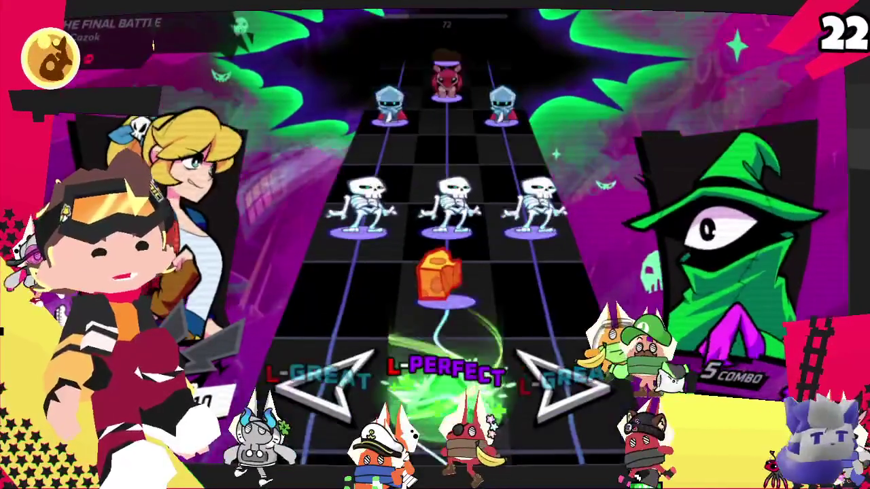
key("Left")
key("Up")
key("Right")
key("Left")
key("Right")
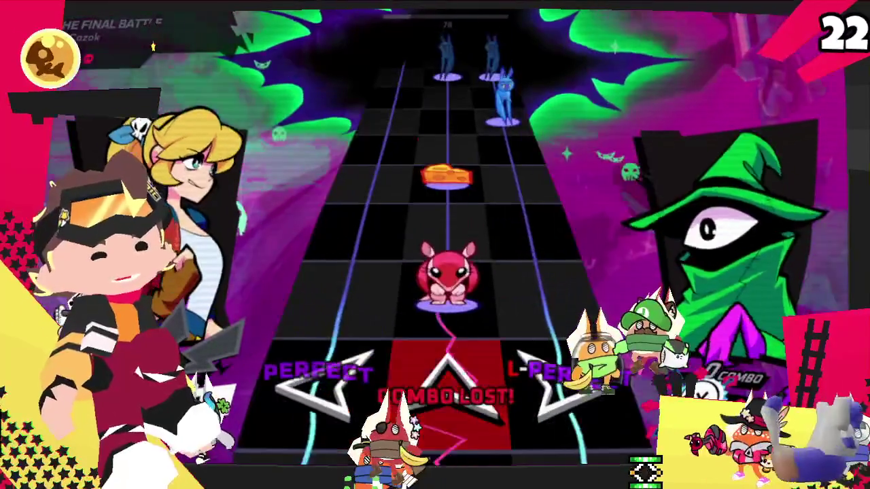
key("Up")
key("Up")
Strike the blue bats, paired enemies and green enemies in quick succession to raise the combo.
key("Up")
key("Up")
key("Right")
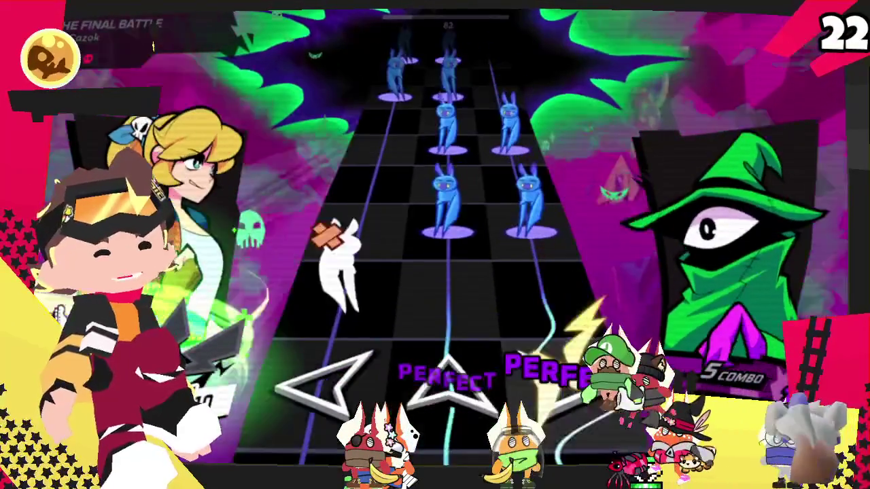
key("Left")
key("Up")
key("Right")
key("Left")
key("Up")
key("Up")
key("Up")
key("Left")
key("Up")
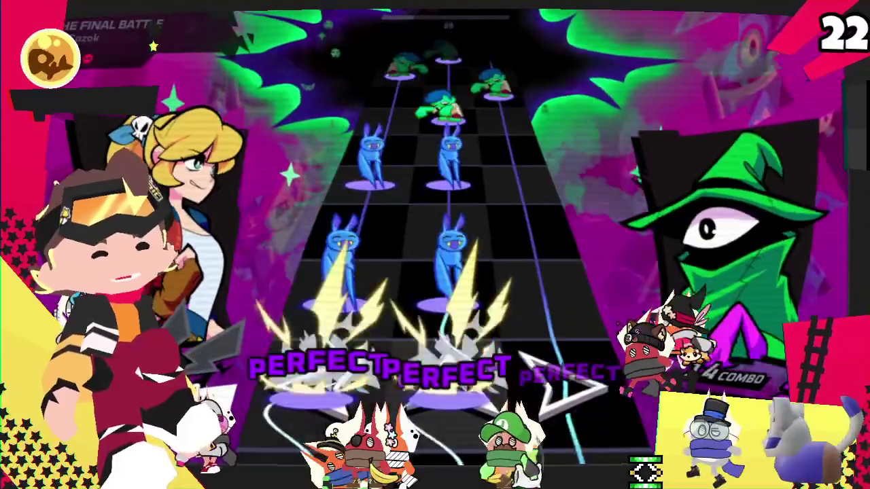
key("Left")
key("Up")
key("Up")
key("Right")
key("Up")
key("Right")
key("Left")
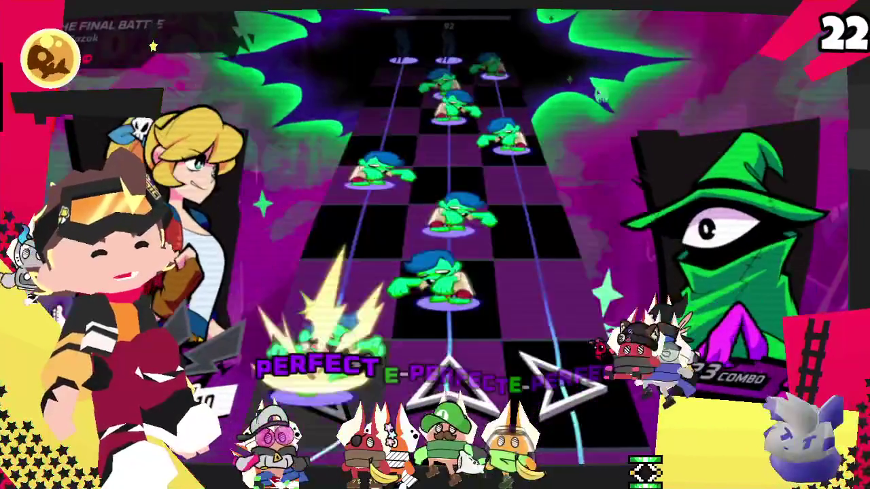
key("Left")
key("Up")
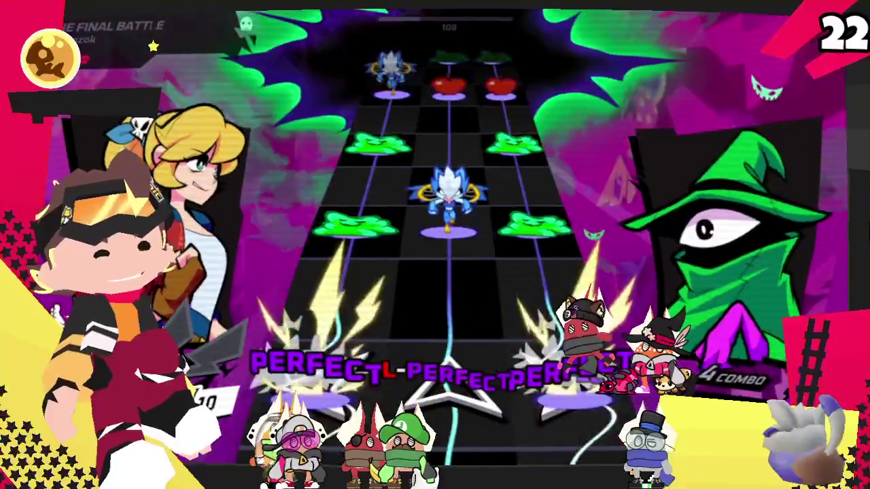
Hit the apples, slimes and right-lane blue bat, bringing the score to about 122.
key("Up")
key("Right")
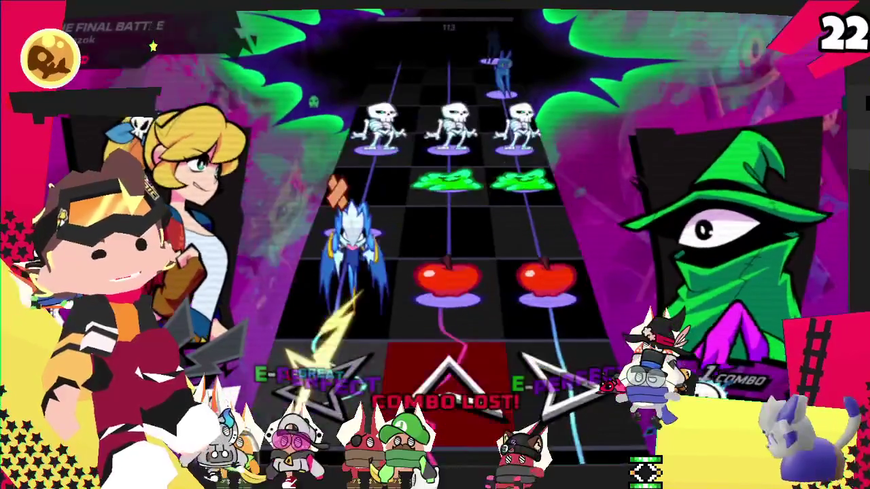
key("Left")
key("Up")
key("Right")
key("Left")
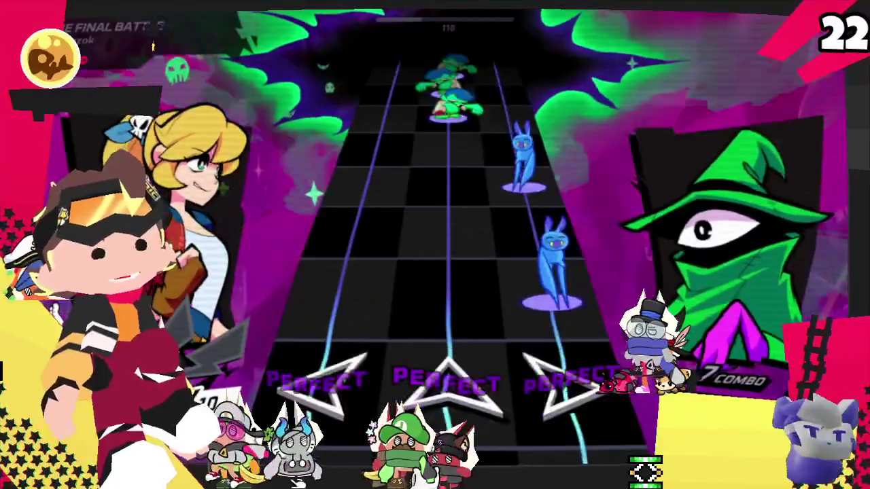
key("Right")
key("Right")
key("Right")
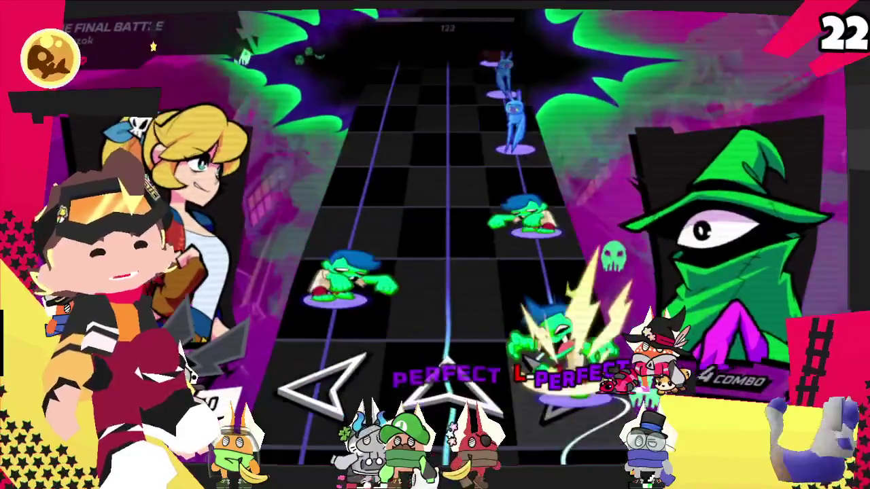
key("Left")
key("Right")
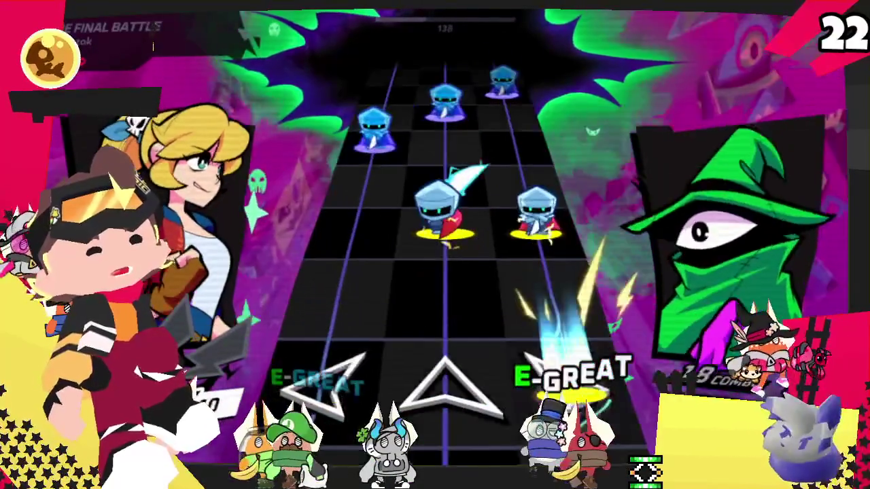
Strike the knights, the centre-lane apple and the scattered lane enemies on the beat.
key("Up")
key("Left")
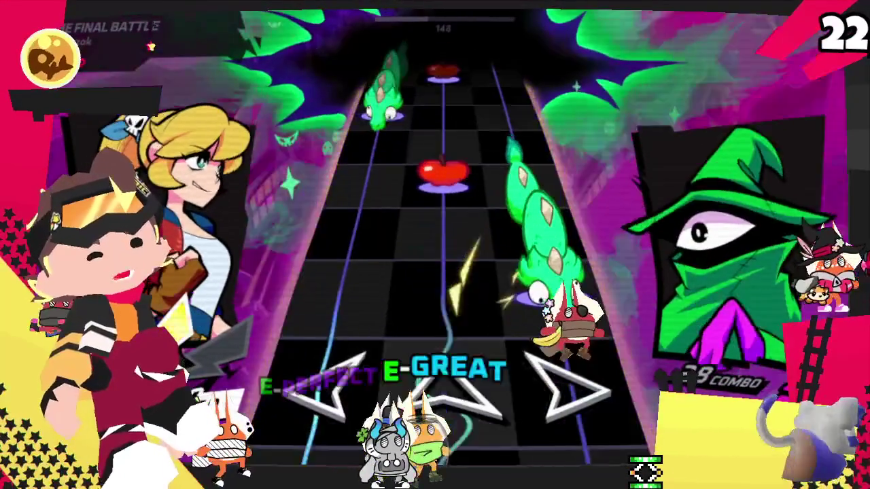
key("Up")
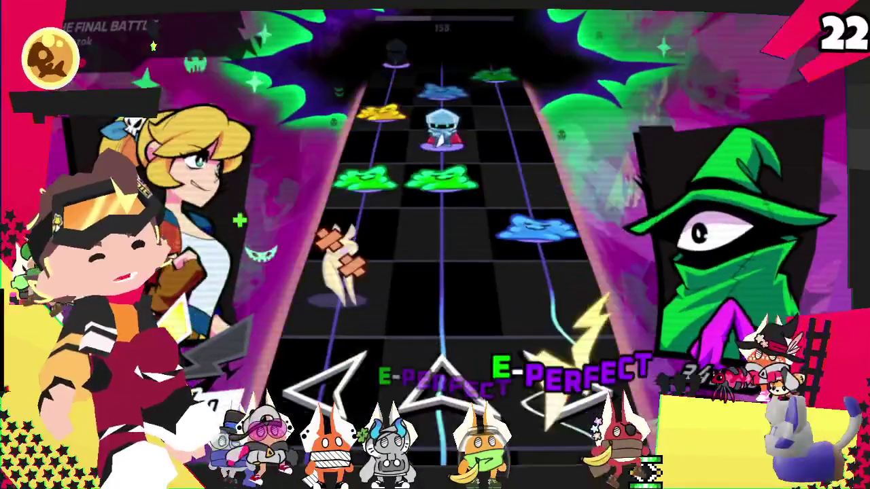
key("Left")
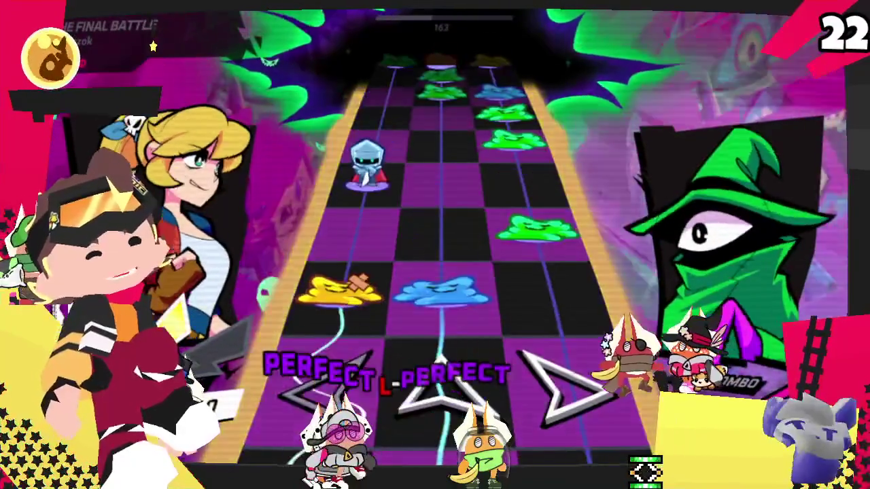
key("Right")
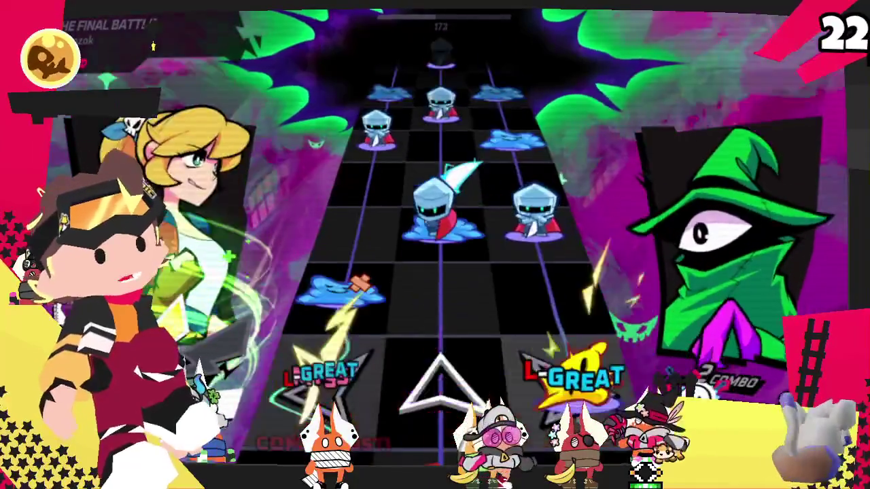
key("Left")
key("Up")
key("Right")
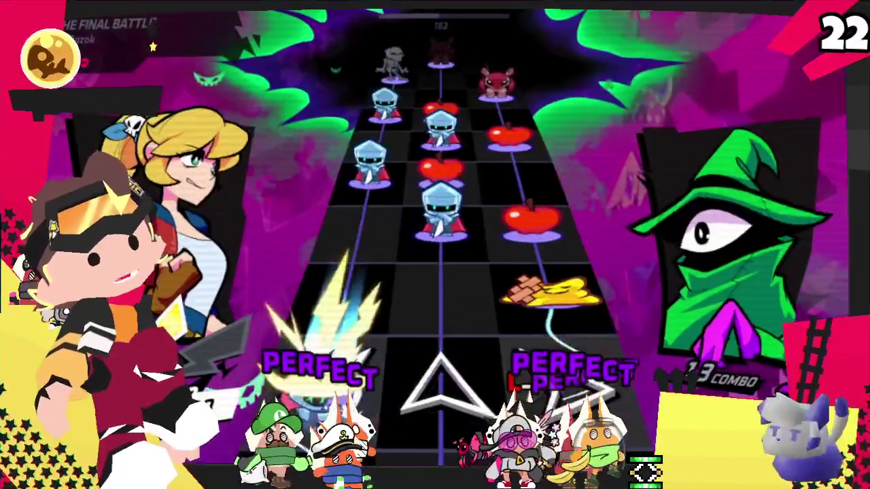
Hit the knights, apples, armadillos and skeletons in a fast sequence to extend the combo.
key("Up")
key("Right")
key("Left")
key("Up")
key("Left")
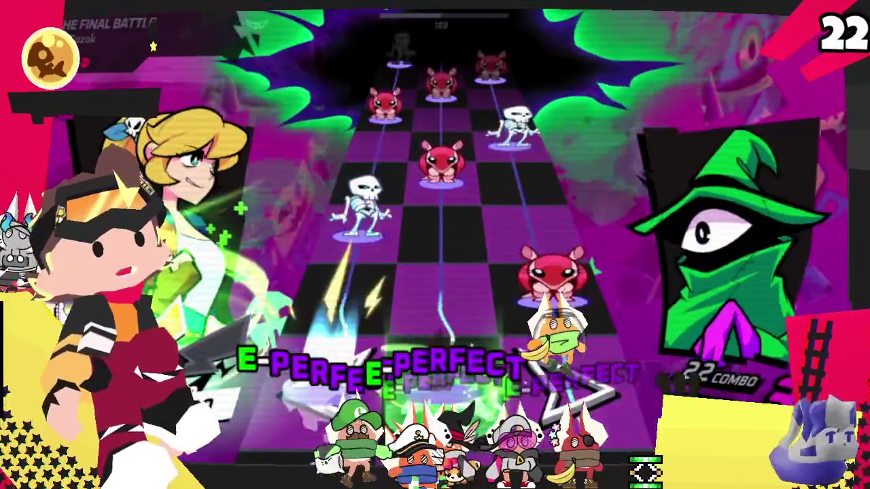
key("Right")
key("Left")
key("Right")
key("Up")
key("Right")
key("Left")
key("Left")
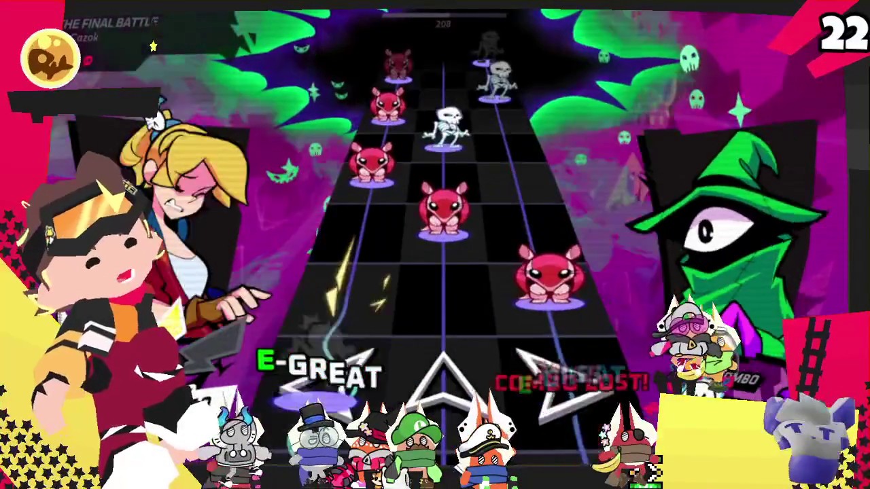
Strike the armadillos, the skeleton and the centre-lane red armadillo.
key("Right")
key("Up")
key("Right")
key("Left")
key("Left")
key("Up")
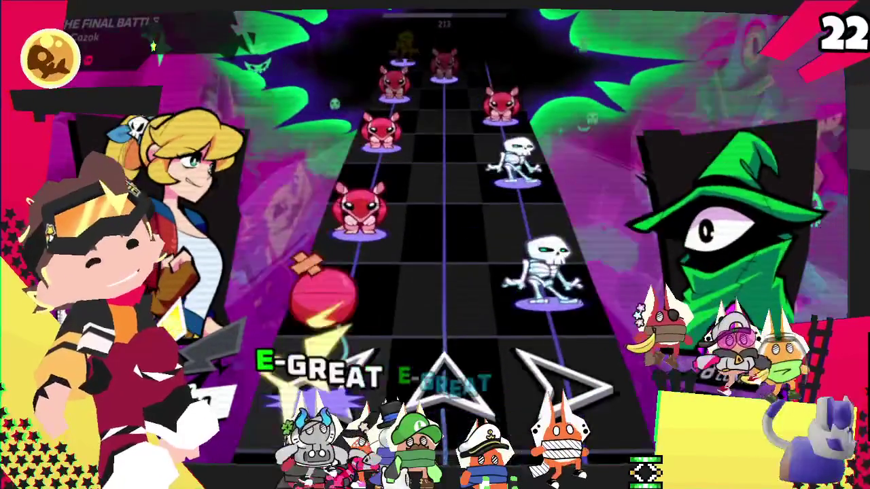
key("Left")
key("Right")
key("Left")
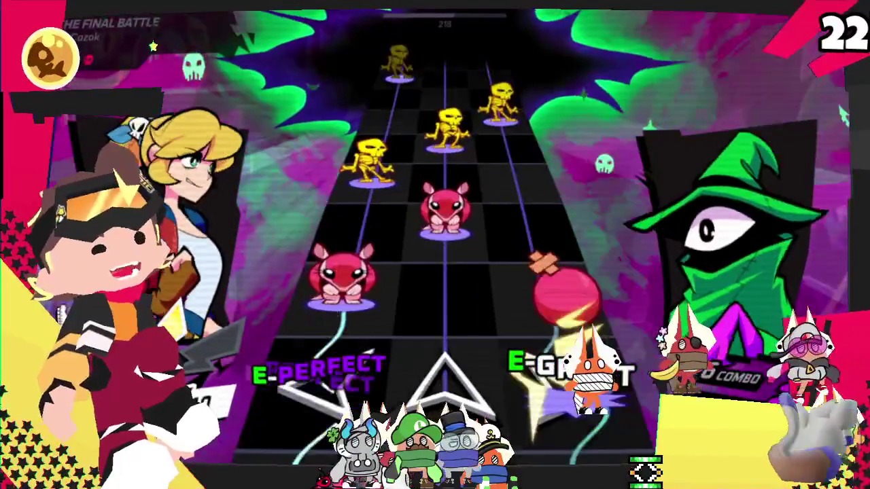
key("Up")
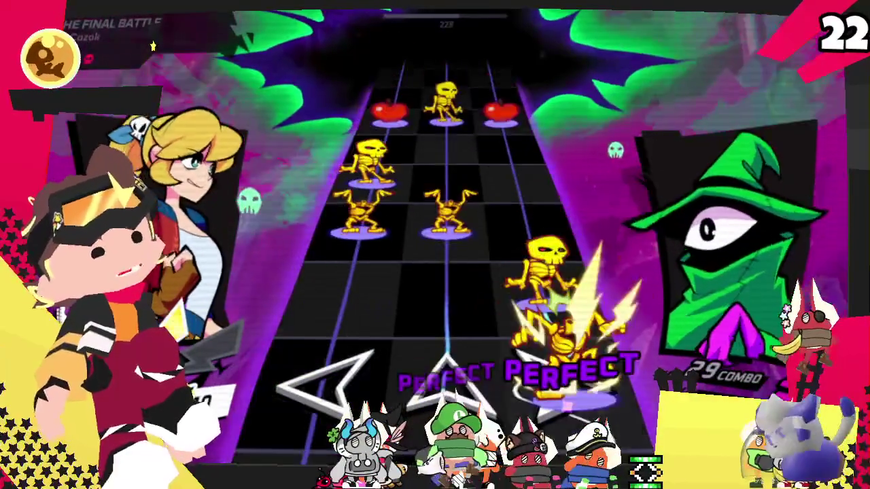
Hit the yellow skeletons and the chords arriving in all three lanes, then the side-lane notes.
key("Left")
key("Right")
key("Left")
key("Up")
key("Right")
key("Left")
key("Up")
key("Right")
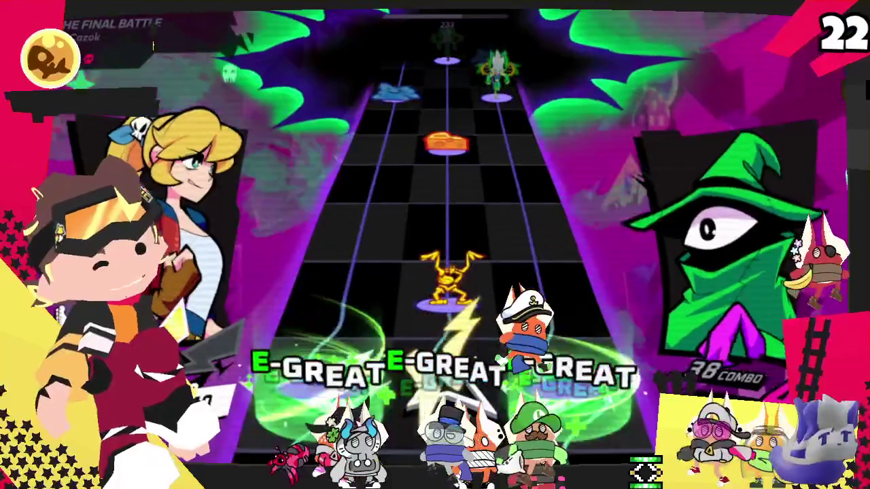
key("Up")
key("Up")
key("Up")
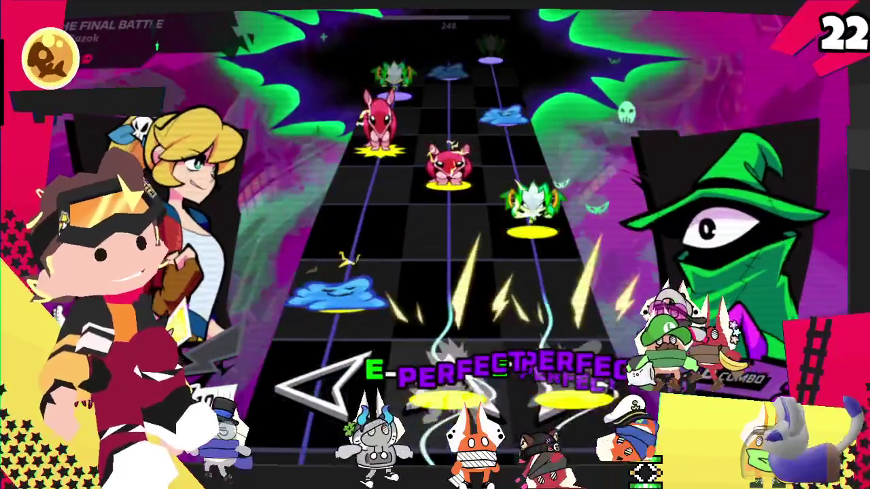
key("Left")
key("Left")
key("Right")
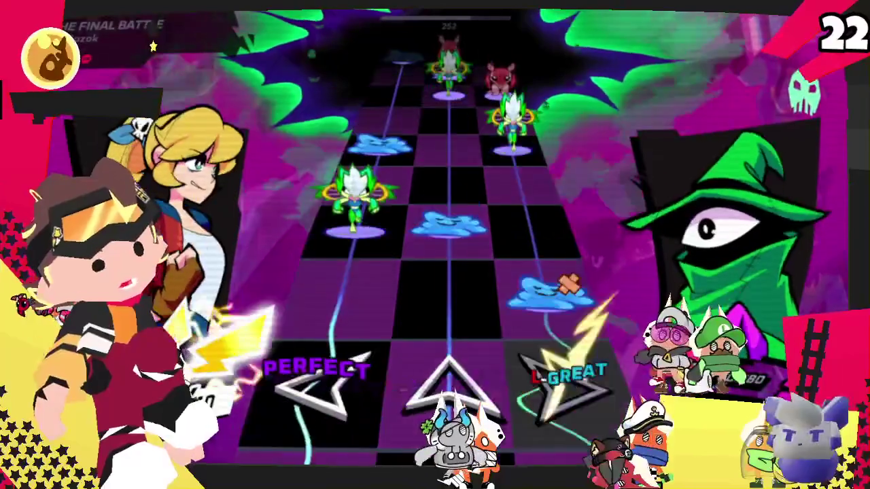
key("Right")
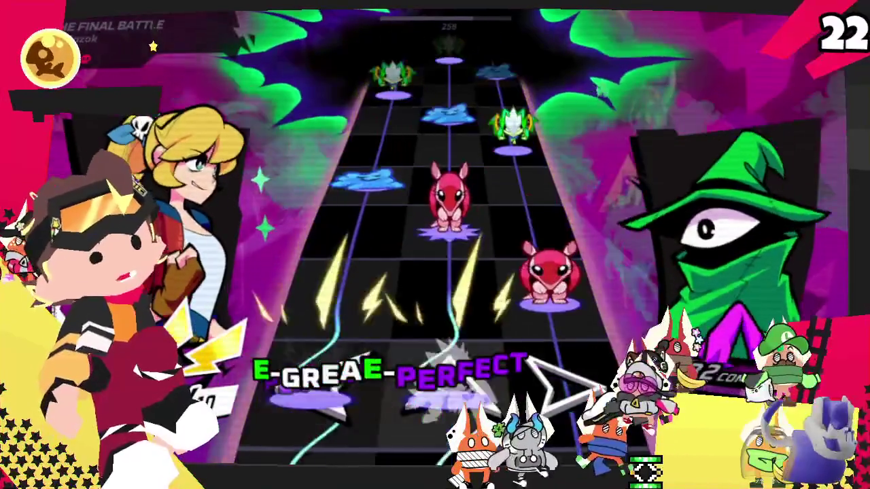
Clear the burst of slime, armadillo and apple notes across all lanes.
key("Left")
key("Right")
key("Up")
key("Left")
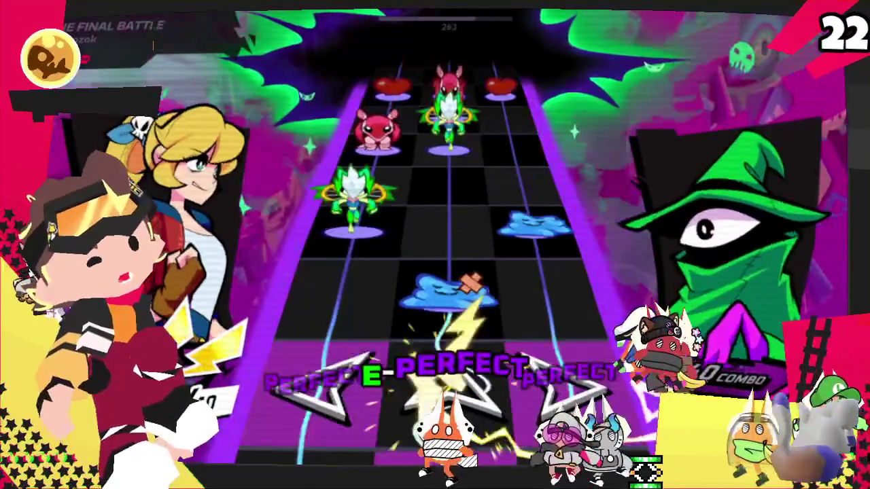
key("Right")
key("Up")
key("Right")
key("Left")
key("Up")
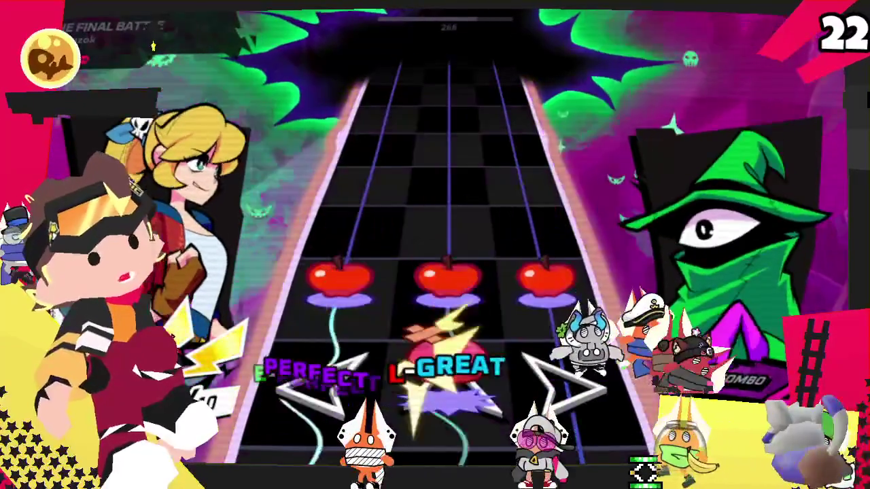
key("Left")
key("Up")
key("Right")
key("Up")
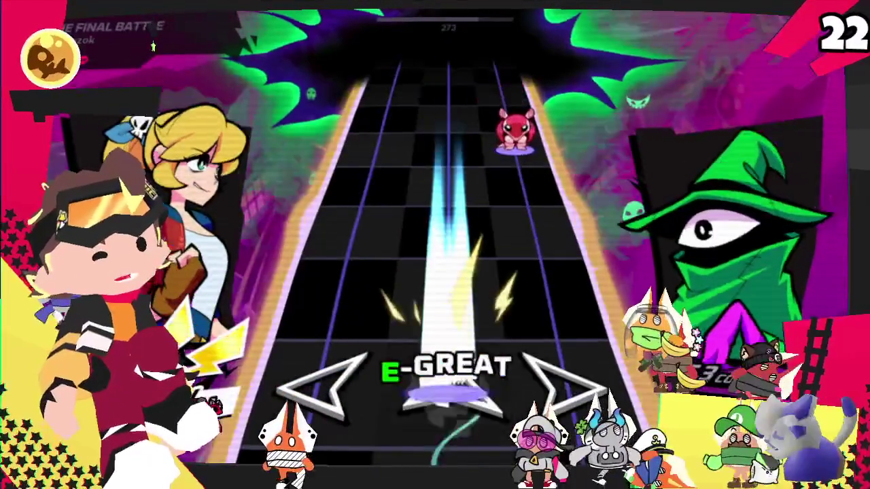
key("Right")
key("Right")
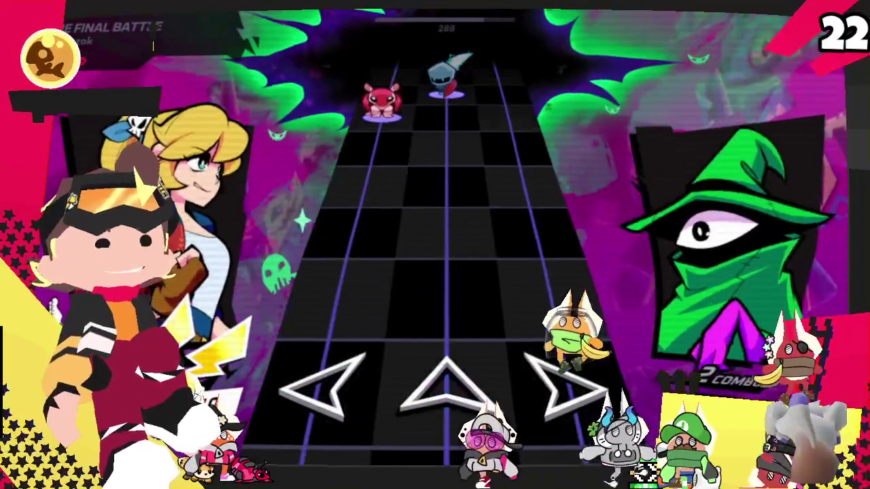
Hit the final armadillo, apple and snake notes as the counter reaches 22.
key("Left")
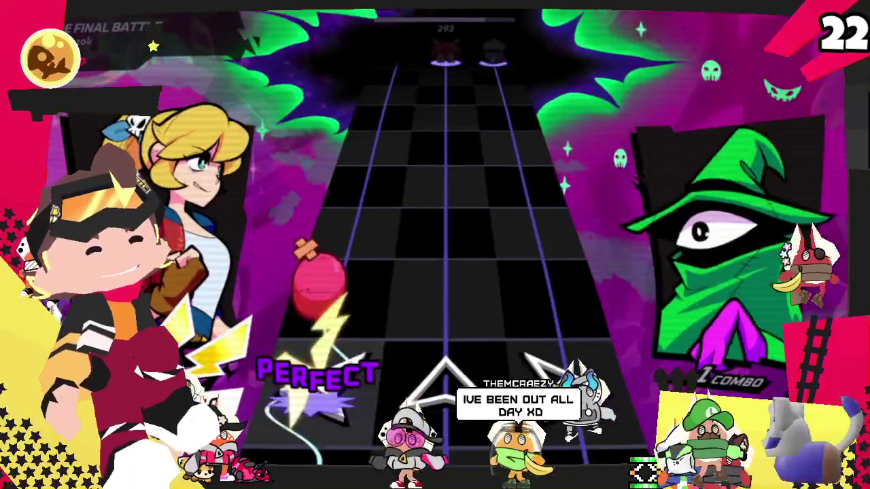
key("Left")
key("Right")
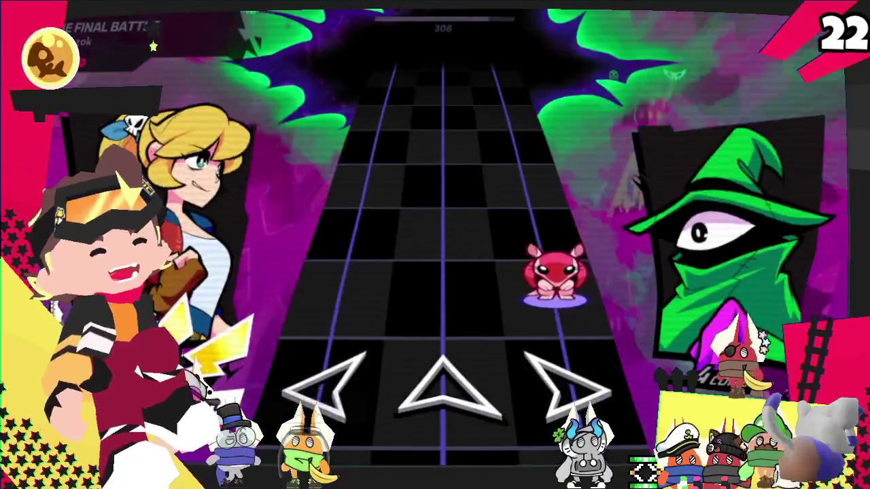
key("Right")
key("Right")
key("Left")
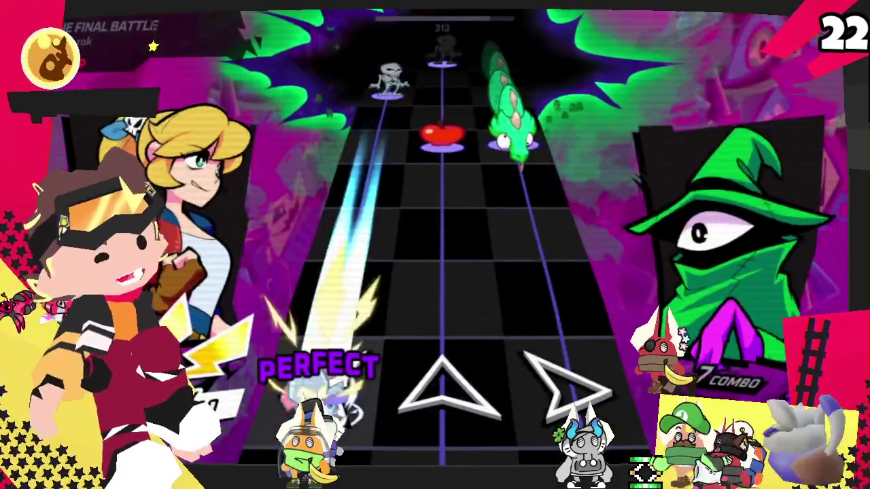
key("Up")
key("Right")
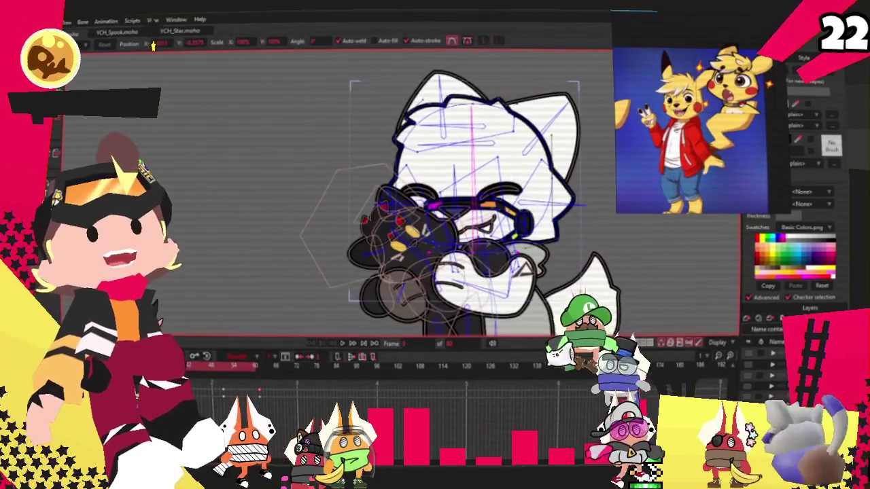
Choose the Select Bone tool (B) on the rigged fox character in Moho.
key("b")
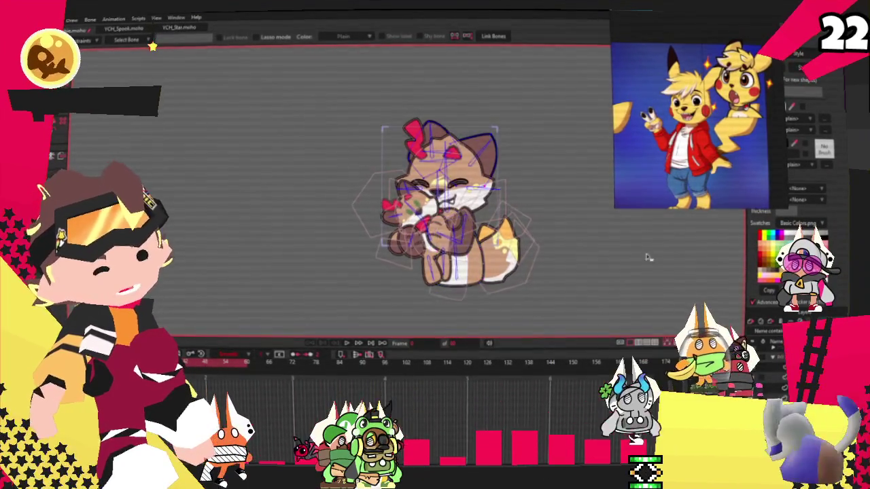
Select the yellow ear points and stretch the back ear tip up and to the right.
key("z")
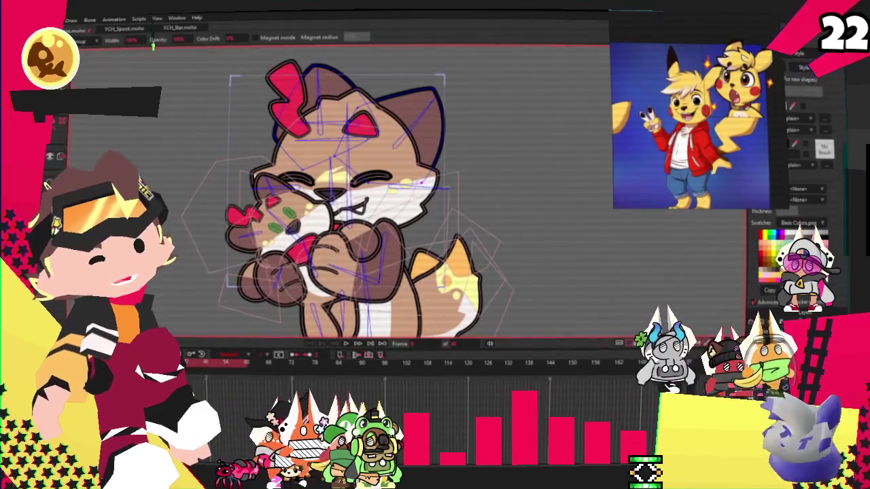
key("g")
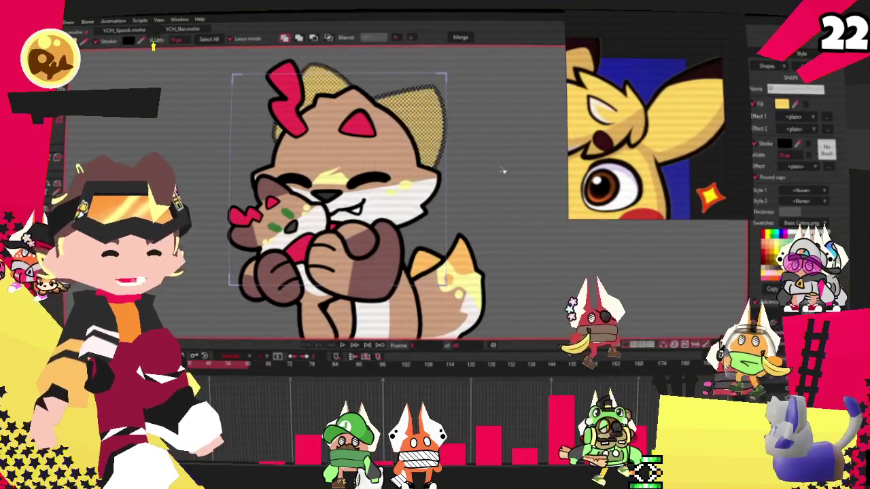
key("t")
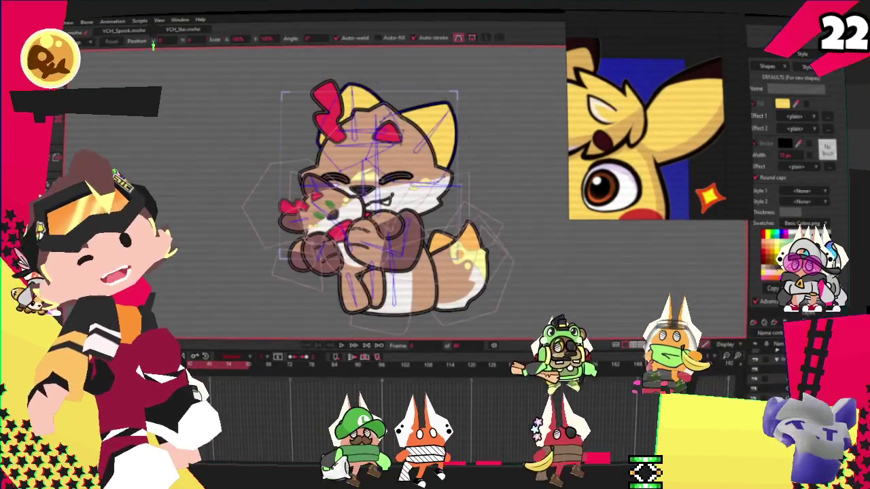
scroll(442, 117, "up", 3)
left_click_drag(442, 117, 516, 68)
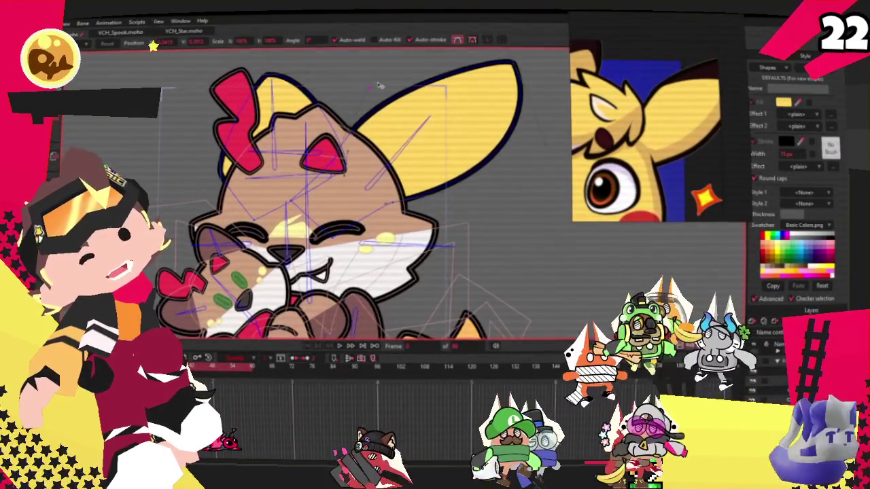
Play the animation to check the reshaped ear on the rig.
key("space")
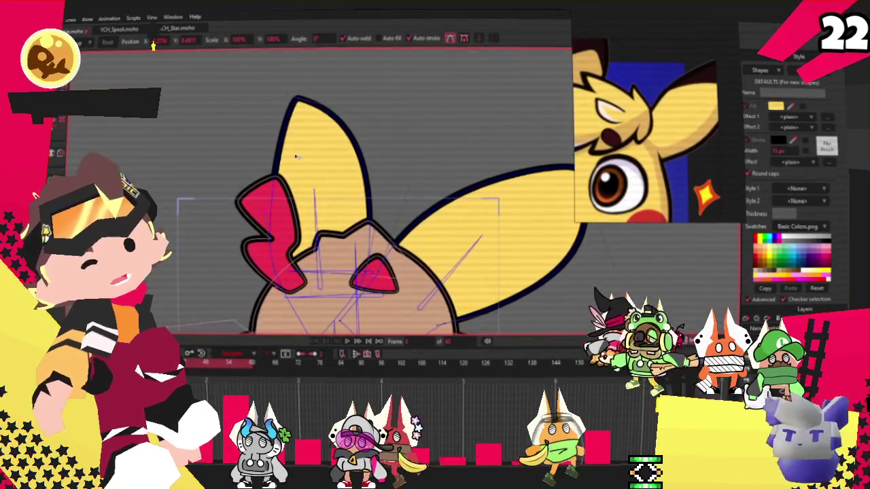
scroll(312, 96, "down", 3)
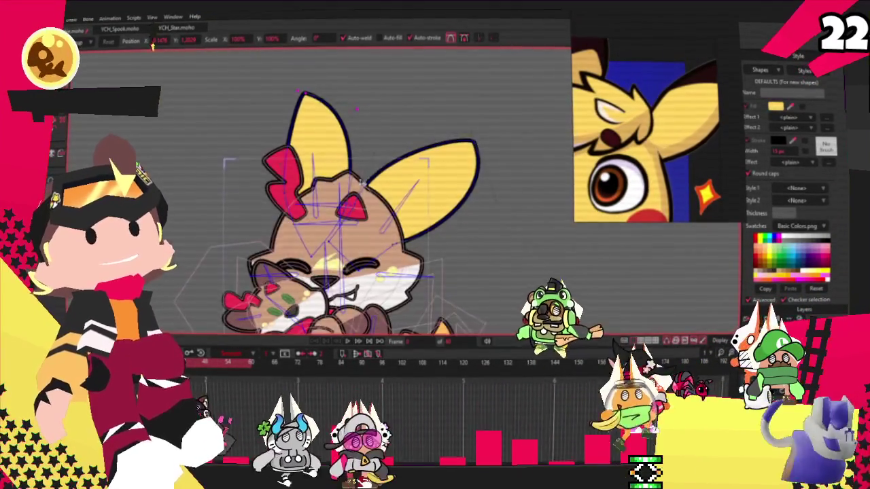
scroll(312, 96, "down", 2)
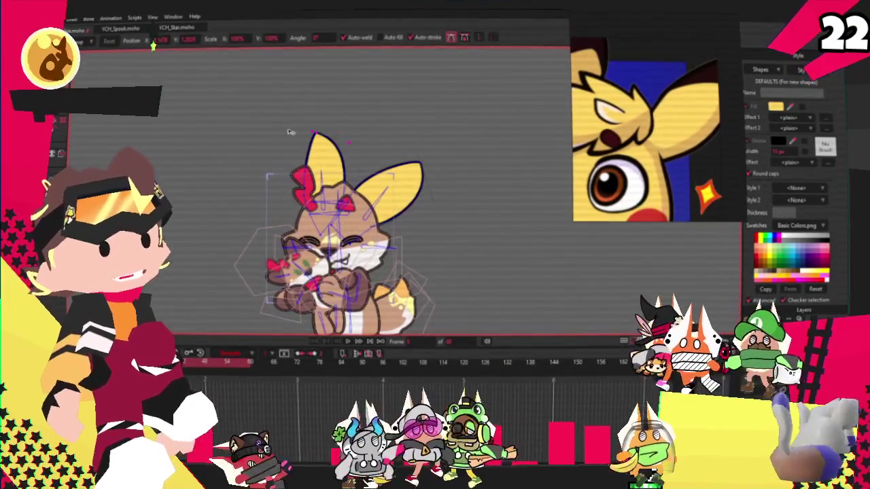
Draw a rectangle over the front ear tip and select it for a dark brown fill.
key("r")
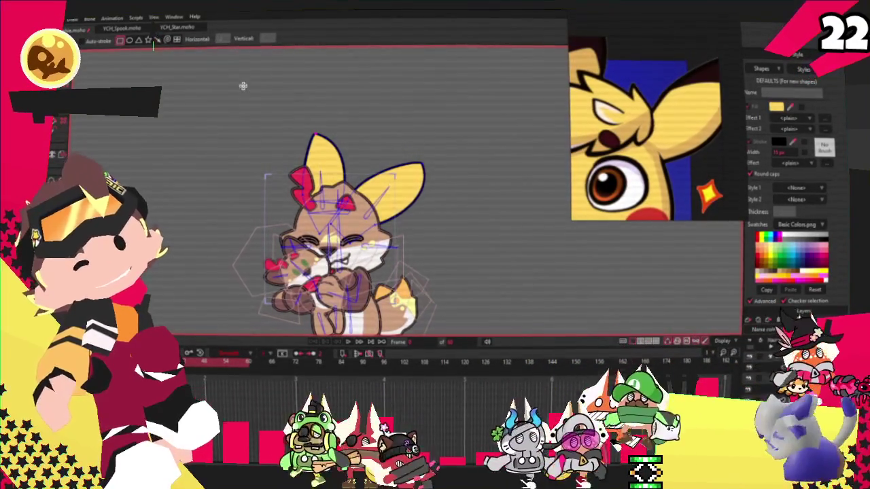
scroll(320, 119, "up", 2)
left_click_drag(290, 124, 366, 184)
key("g")
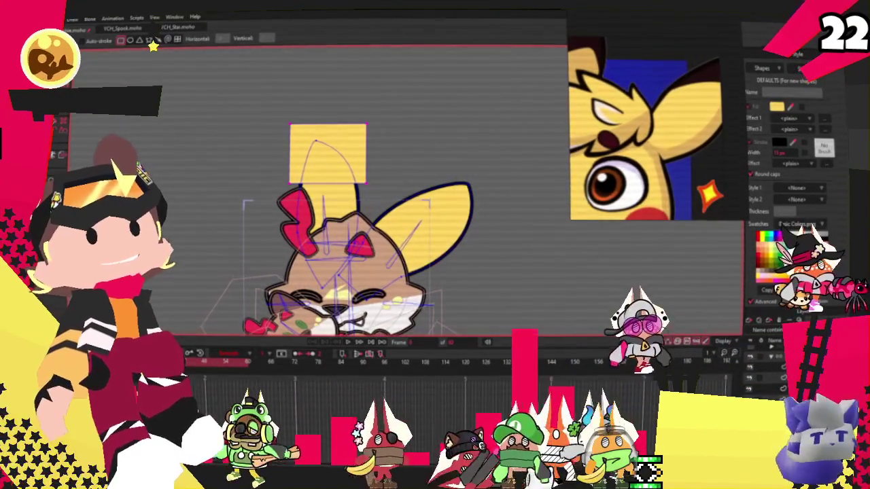
left_click(356, 145)
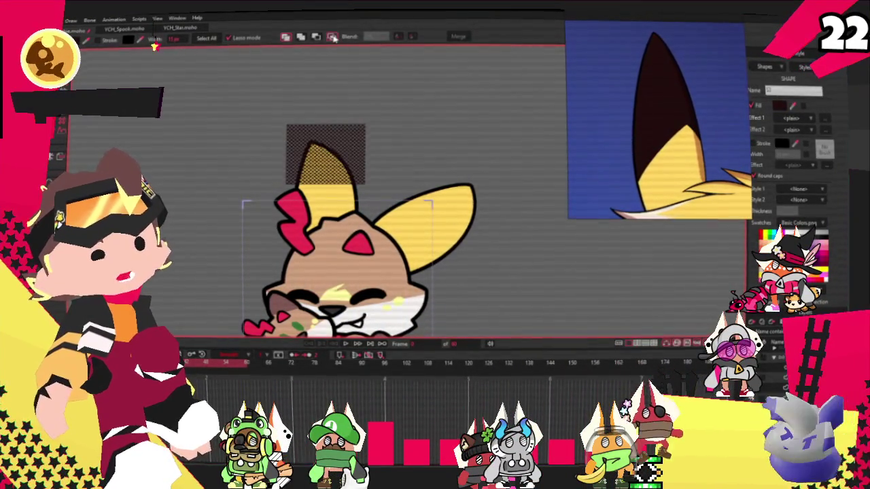
Shape the dark ear tip with Transform Points and Curvature, then paste a copy.
key("t")
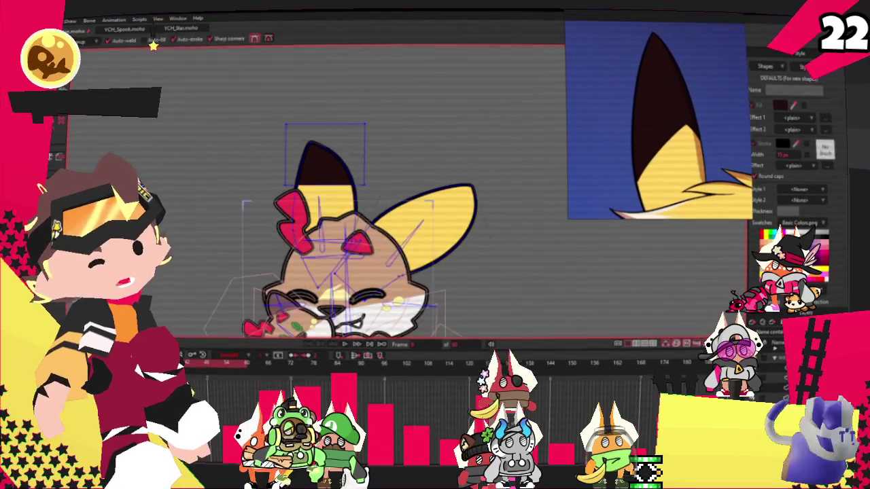
scroll(403, 226, "up", 2)
scroll(403, 226, "up", 2)
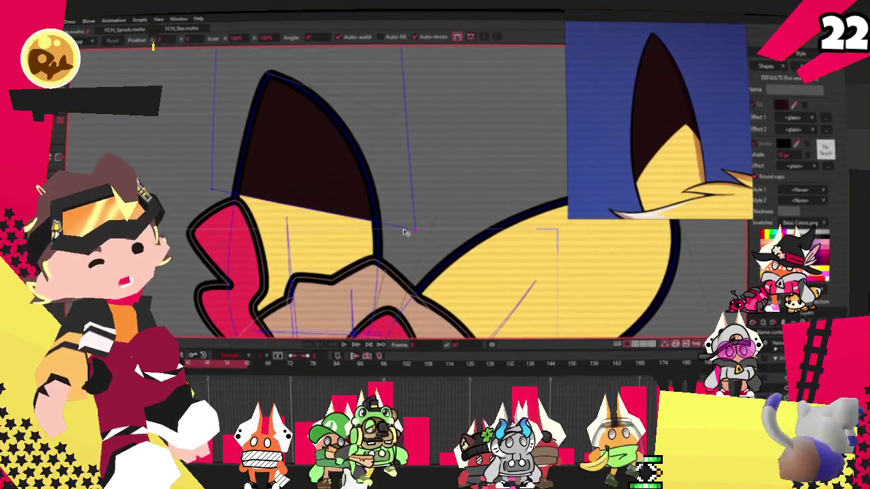
key("c")
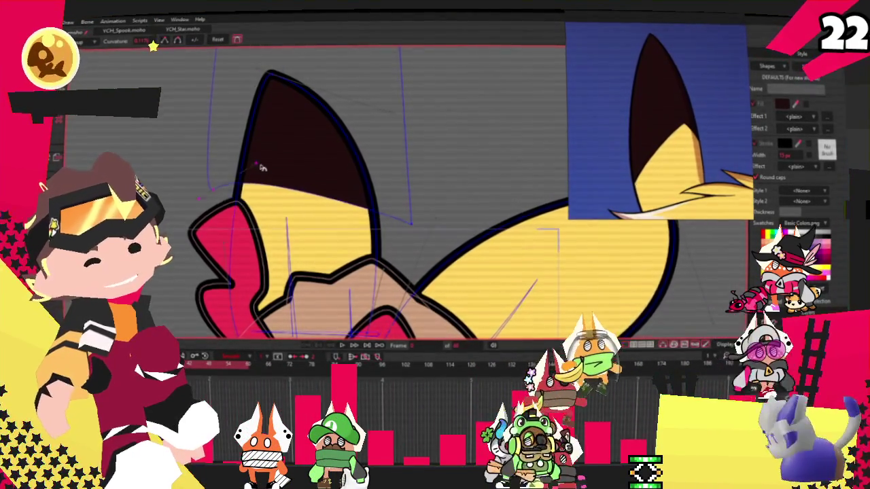
scroll(260, 167, "down", 2)
scroll(260, 168, "up", 2)
key("t")
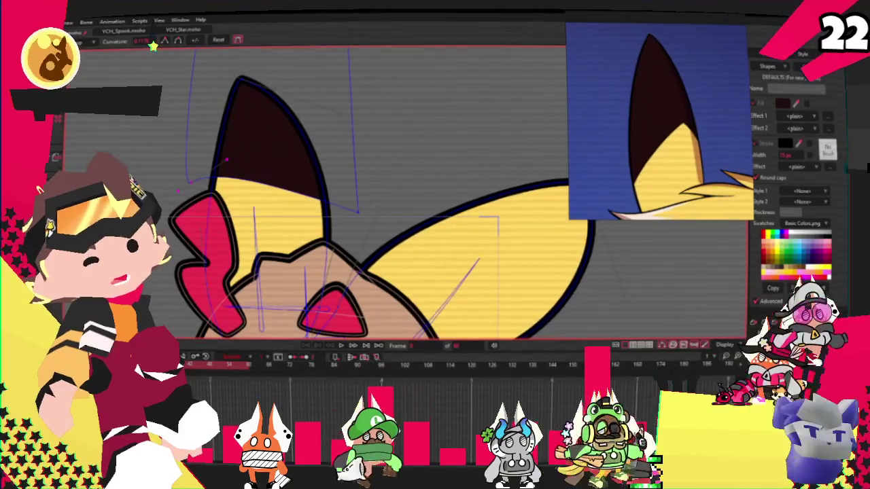
scroll(277, 118, "down", 2)
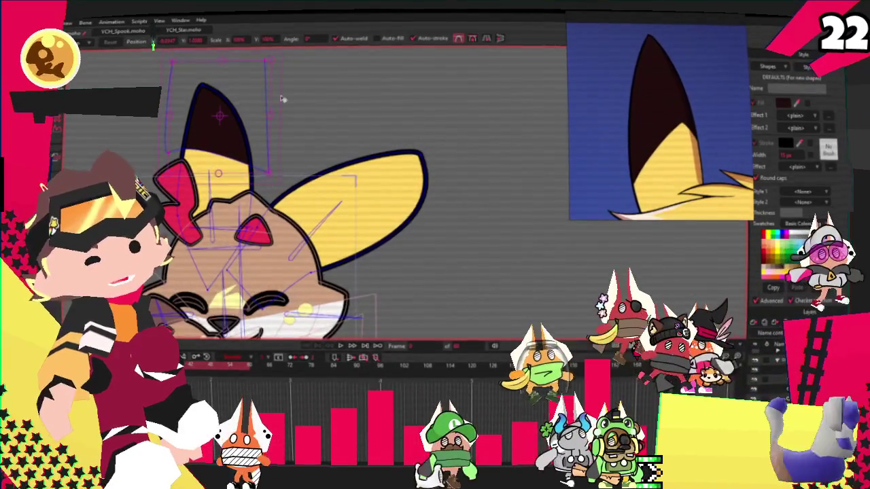
key("ctrl+v")
Place the rotated ear-tip copy over the right ear.
mouse_move(278, 118)
left_mouse_down()
mouse_move(432, 192)
mouse_move(406, 198)
left_mouse_up()
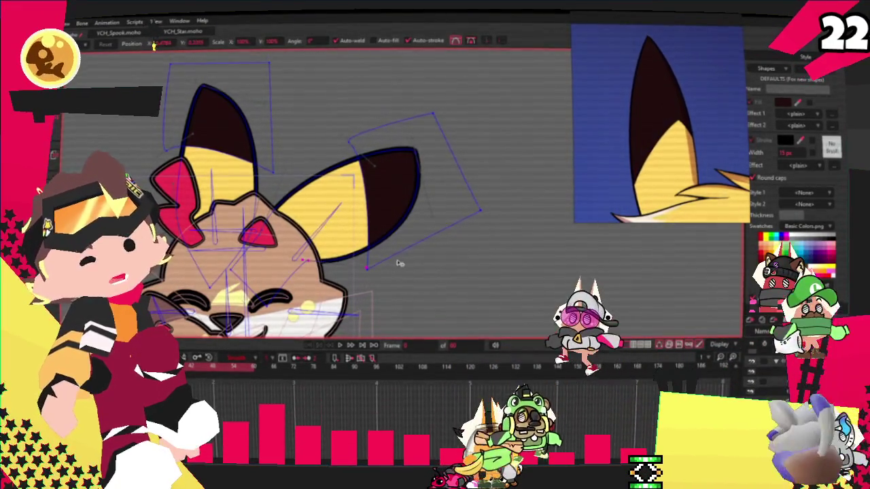
scroll(367, 247, "down", 2)
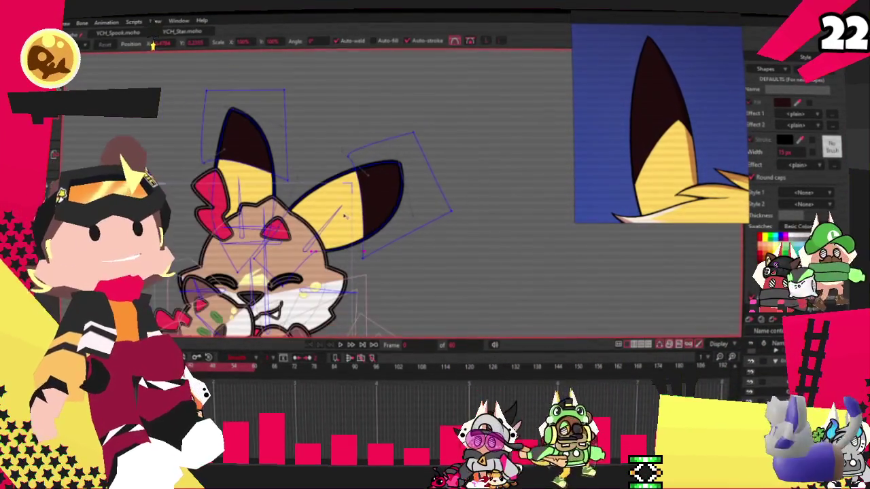
scroll(344, 224, "down", 2)
scroll(347, 231, "up", 3)
scroll(348, 238, "up", 2)
scroll(352, 253, "up", 1)
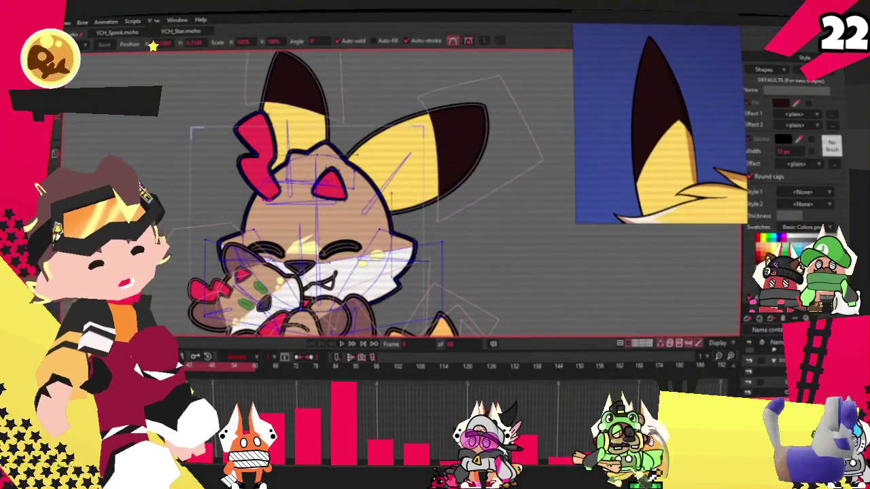
Delete the red forehead triangle and white muzzle, leaving the head filled yellow.
key("g")
scroll(315, 195, "up", 2)
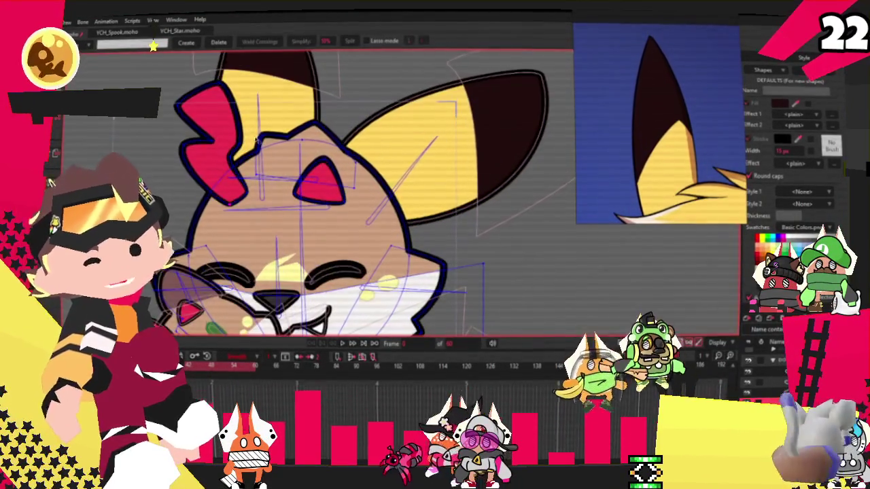
scroll(315, 196, "down", 1)
key("Delete")
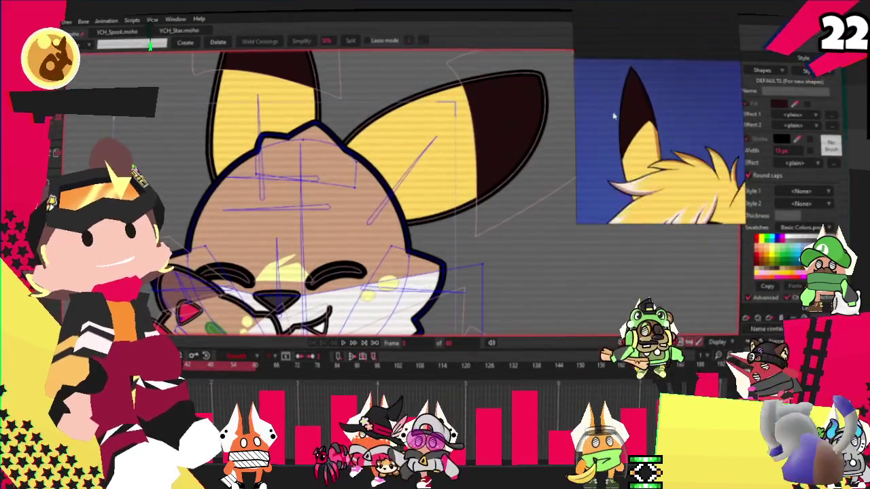
scroll(326, 178, "down", 1)
scroll(333, 170, "up", 2)
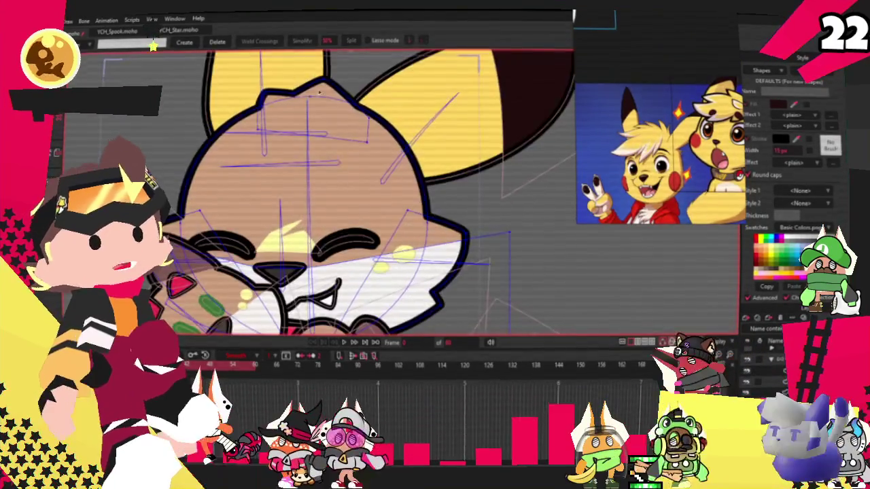
scroll(344, 161, "down", 3)
scroll(345, 161, "up", 3)
scroll(345, 161, "down", 1)
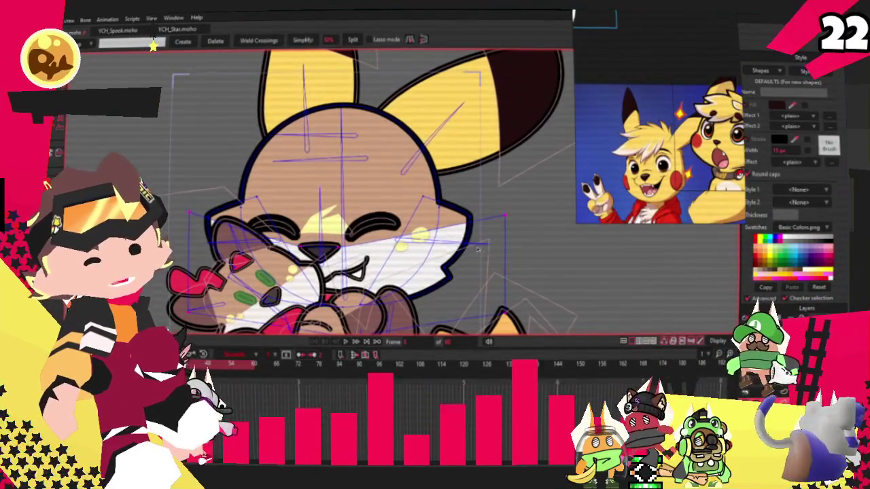
key("Delete")
key("q")
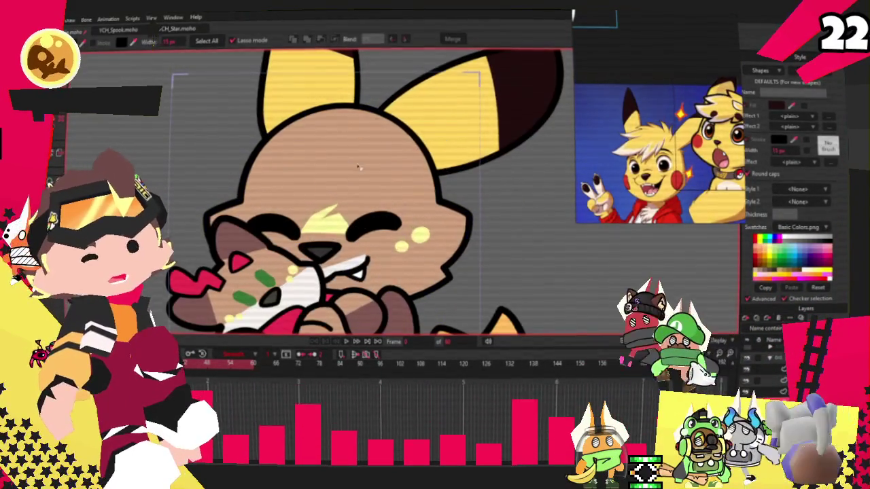
left_click(532, 229)
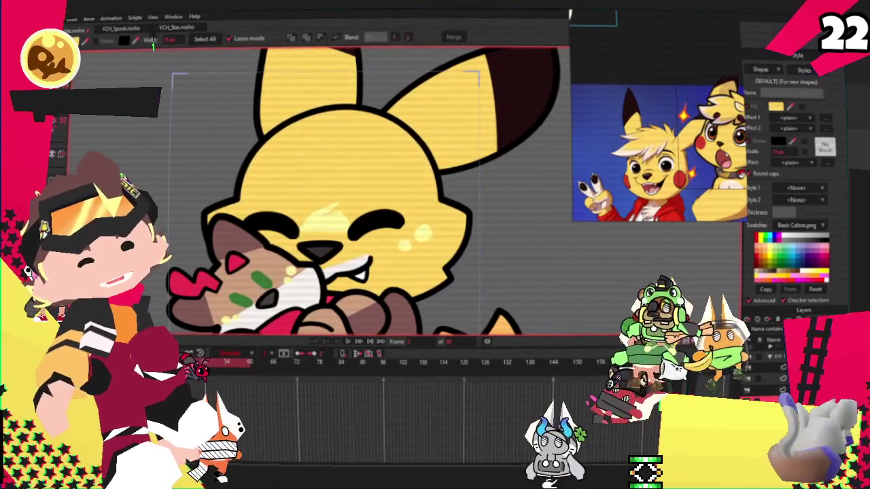
Draw a tall oval over the right side of the face for the cheek.
key("o")
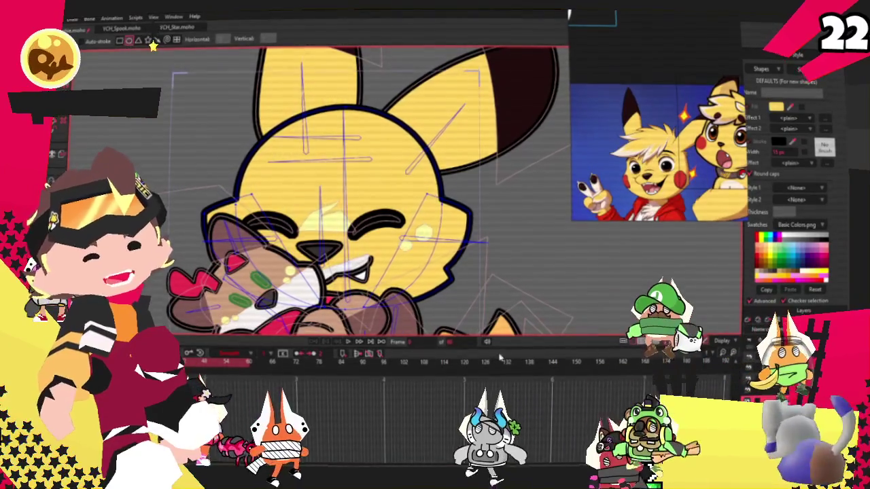
scroll(396, 245, "up", 2)
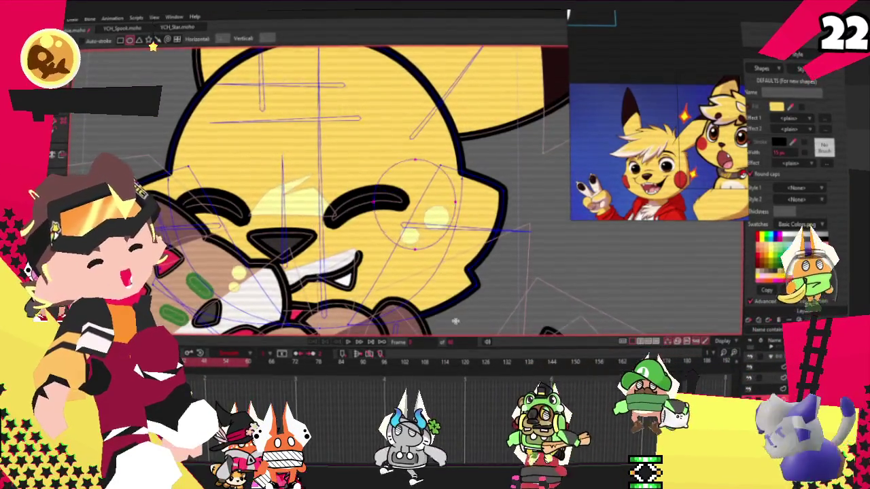
left_click_drag(455, 321, 465, 290)
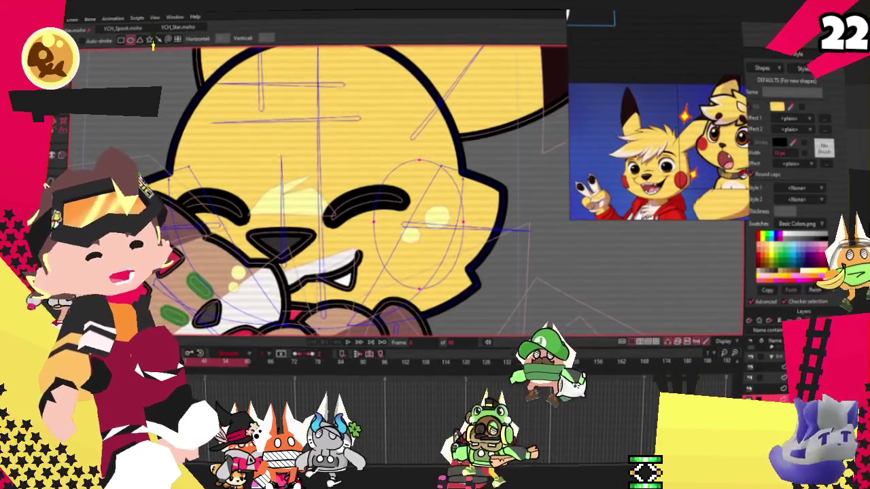
key("q")
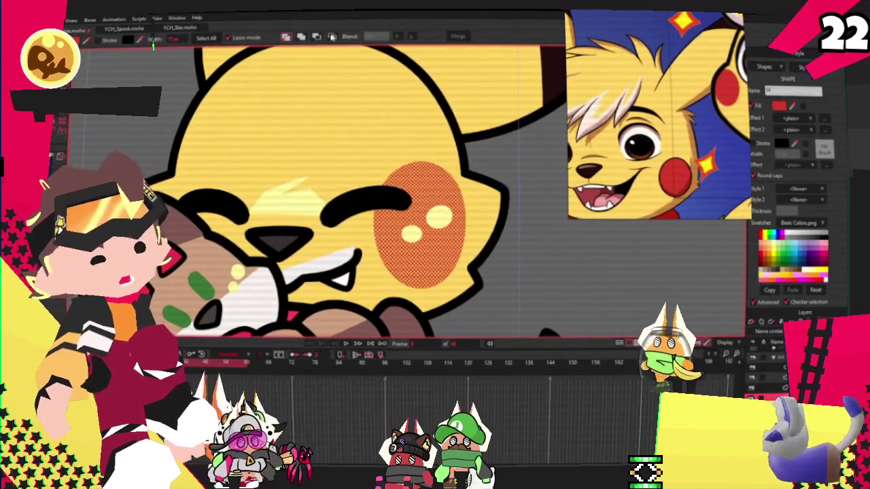
Clip the red cheek oval to the head and shrink it slightly.
left_click(332, 38)
key("t")
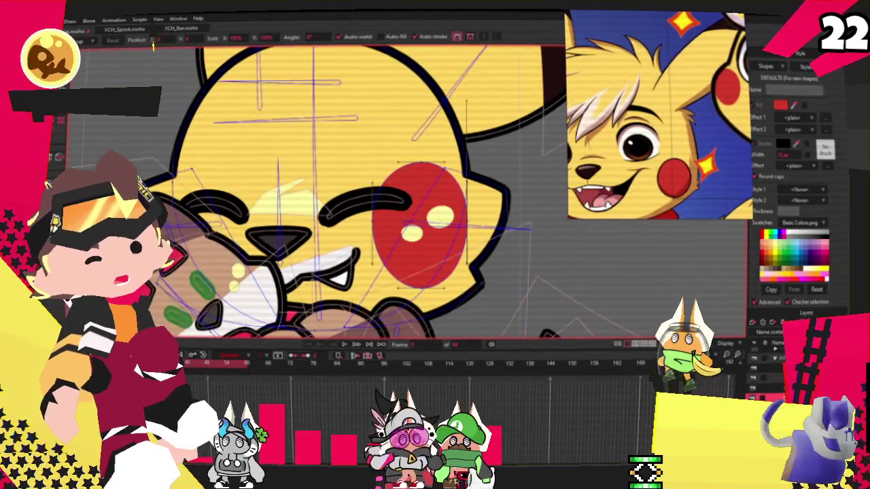
left_click_drag(372, 163, 384, 177)
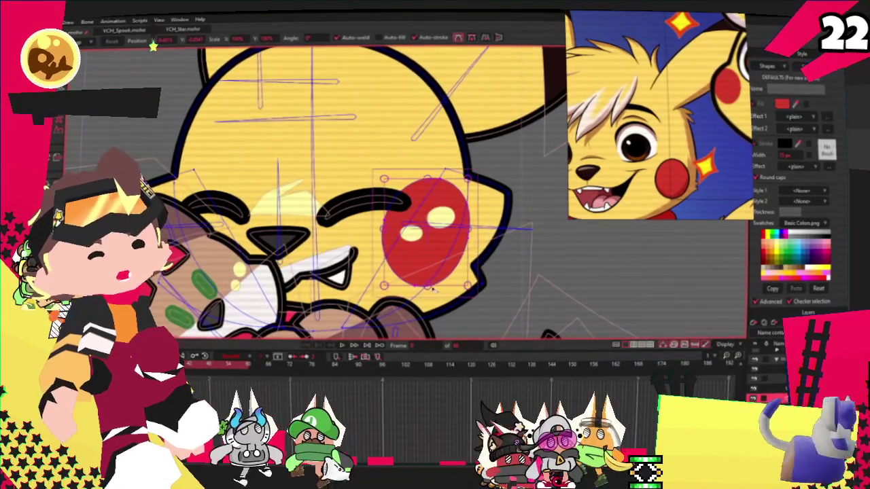
left_click(428, 288)
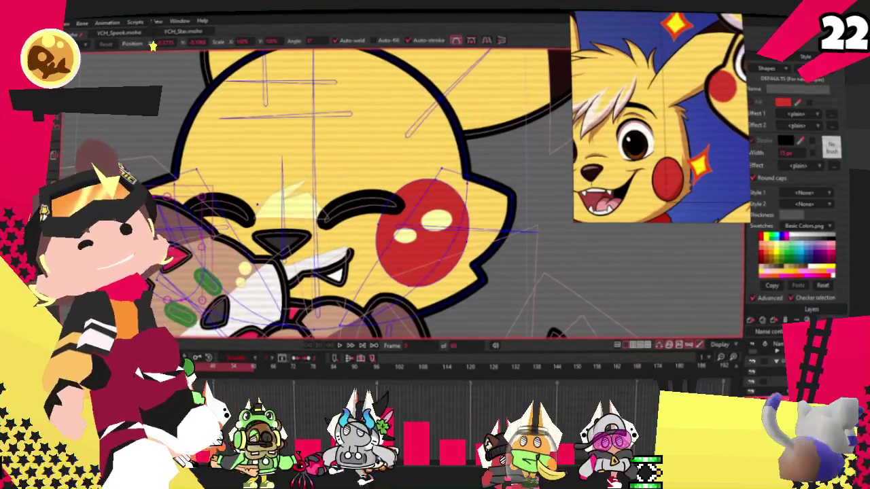
Play the animation to preview the new red cheek.
key("space")
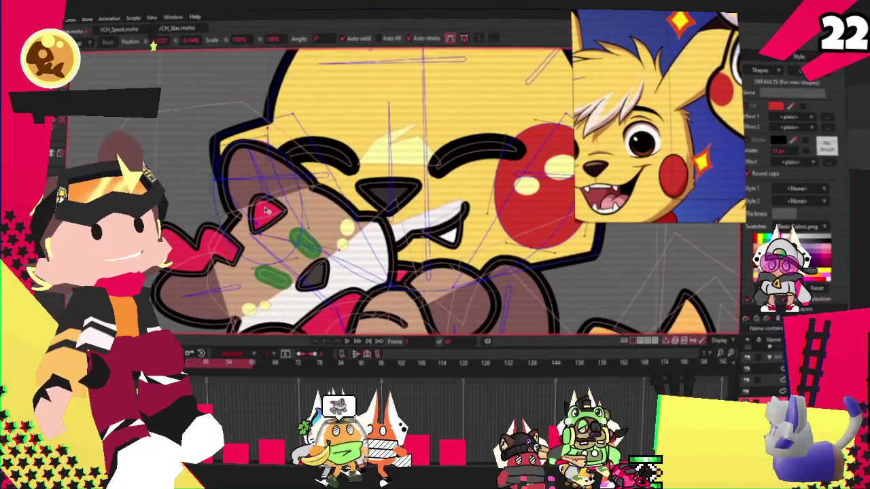
scroll(262, 204, "up", 2)
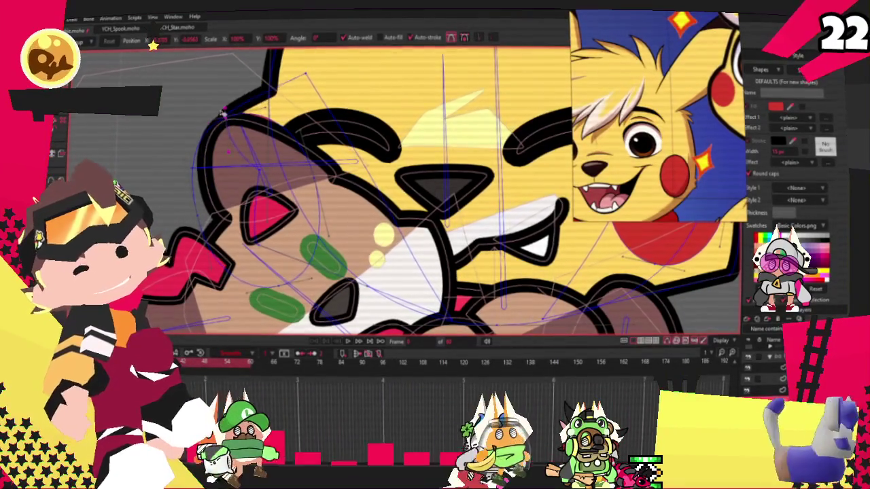
scroll(224, 95, "down", 2)
scroll(231, 102, "down", 2)
scroll(252, 122, "up", 3)
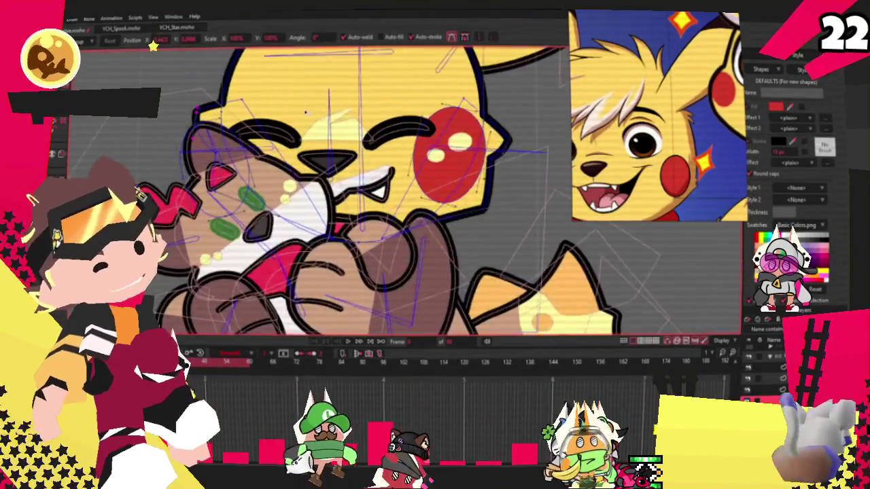
scroll(268, 140, "up", 1)
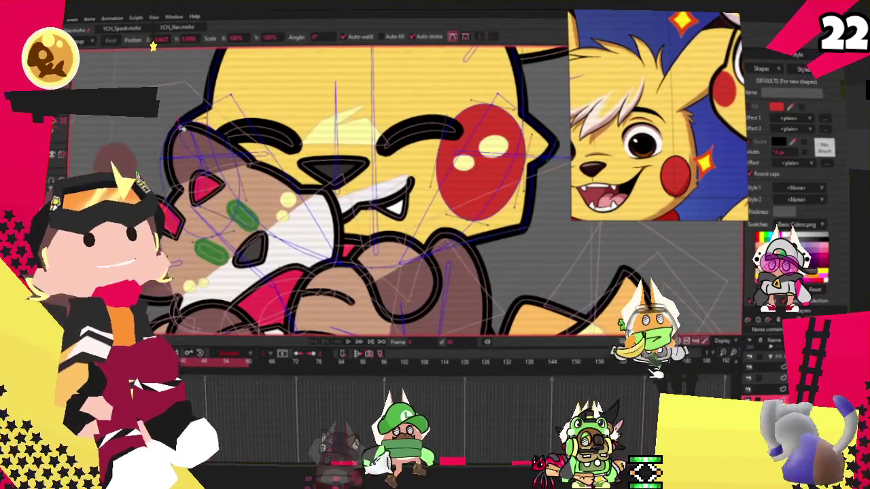
scroll(184, 140, "up", 2)
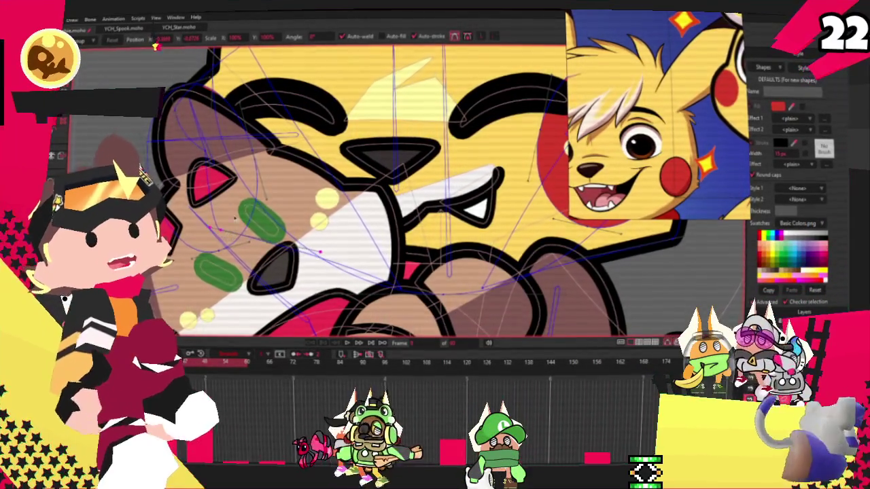
scroll(267, 214, "down", 3)
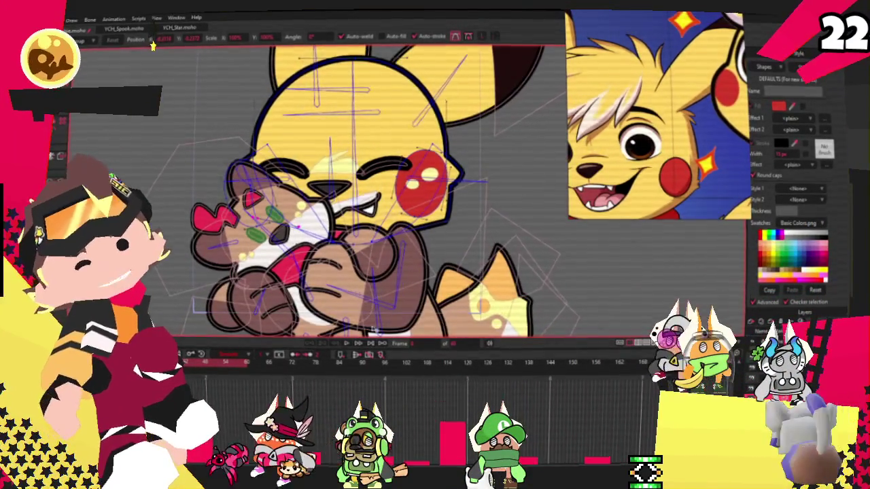
Preview the rig, then bind the cheek's points to the head bone with Bind Points.
left_click(345, 345)
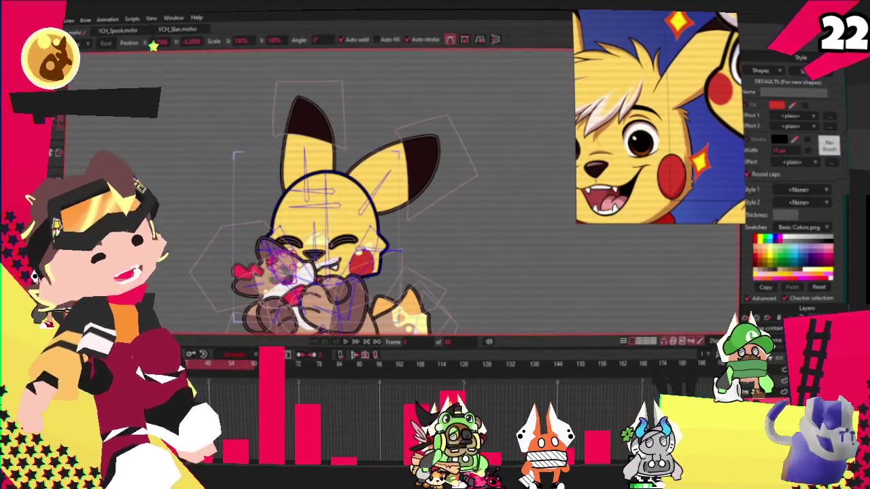
key("z")
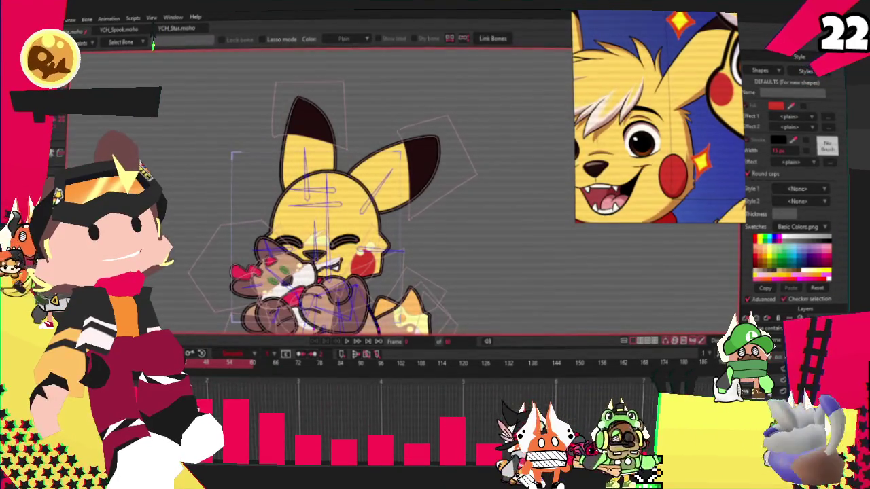
scroll(581, 277, "up", 2)
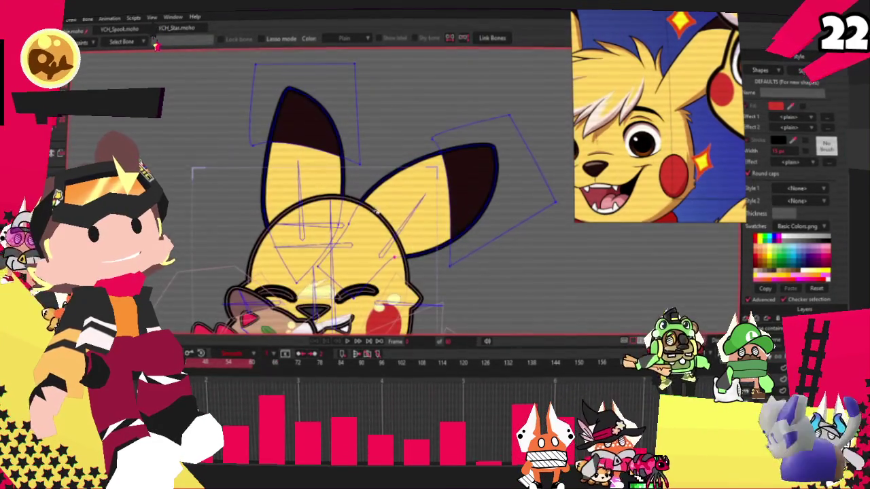
key("g")
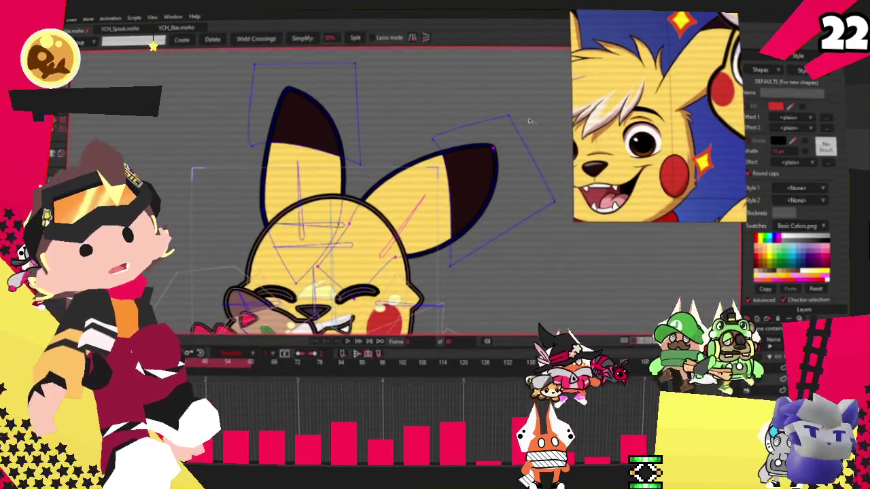
key("i")
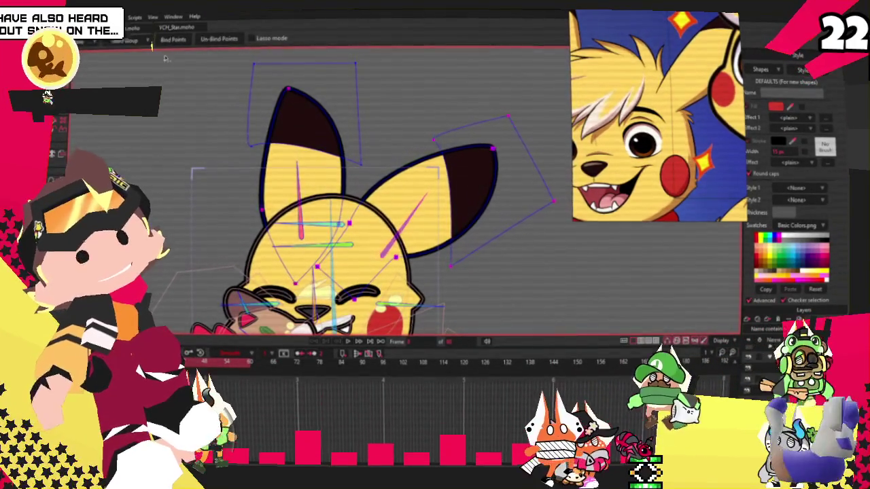
key("z")
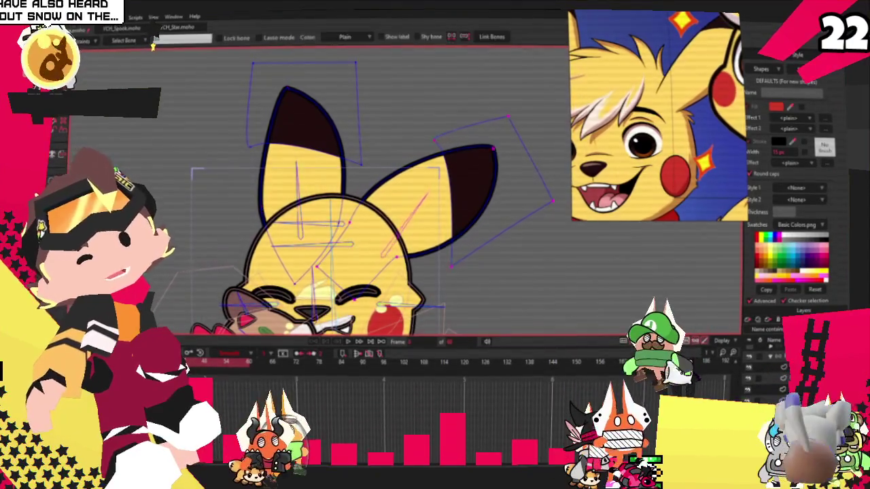
key("g")
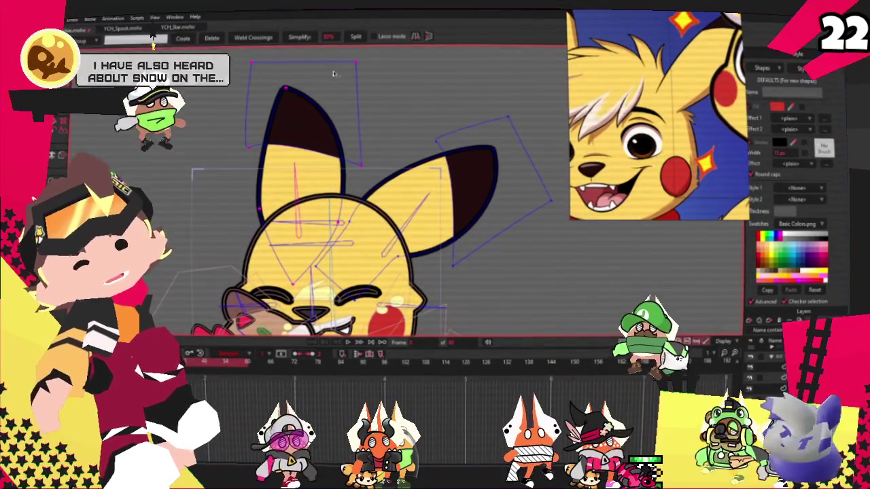
key("i")
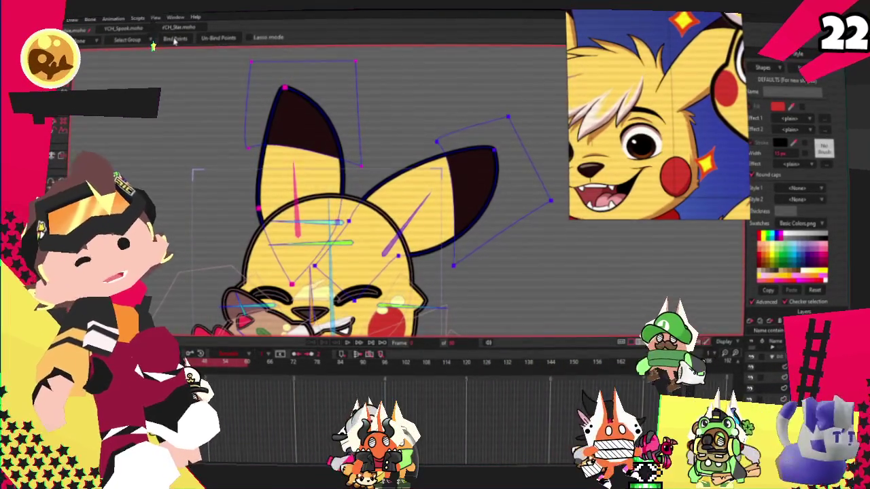
scroll(340, 204, "down", 2)
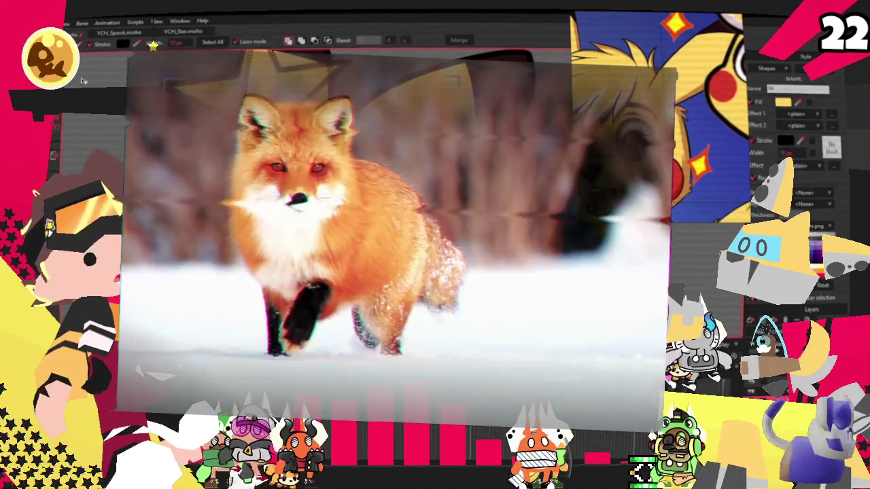
Zoom in on the head's star shape and smooth its left point with Curvature.
key("t")
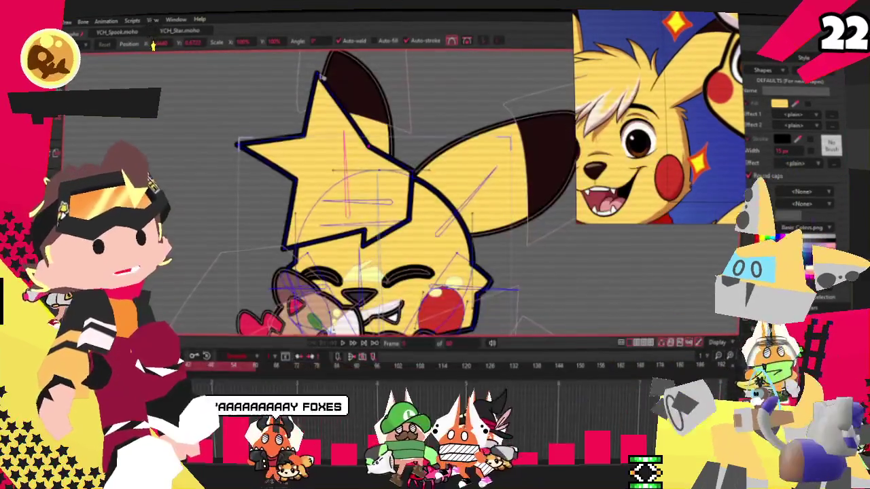
scroll(350, 141, "up", 2)
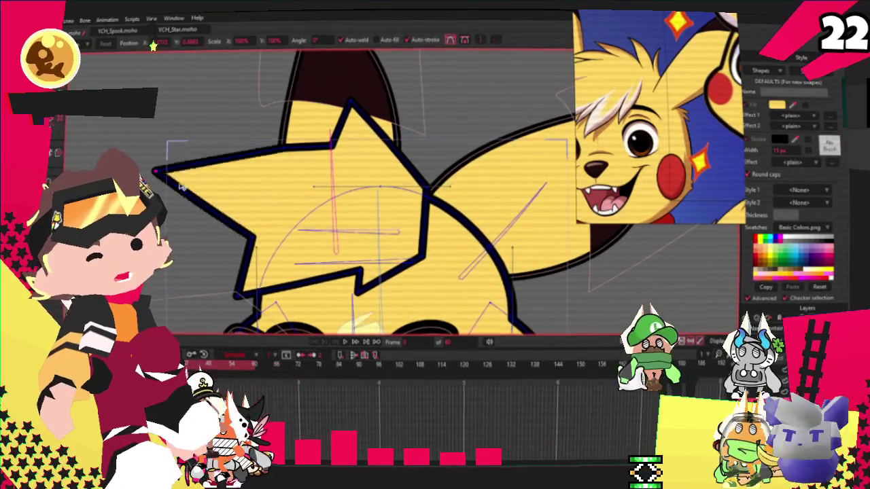
scroll(268, 193, "down", 2)
scroll(314, 197, "up", 2)
key("c")
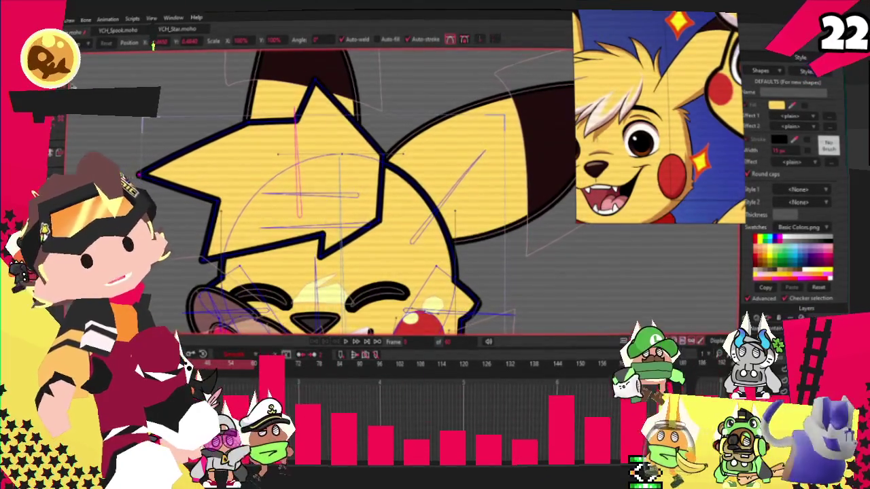
scroll(294, 183, "up", 1)
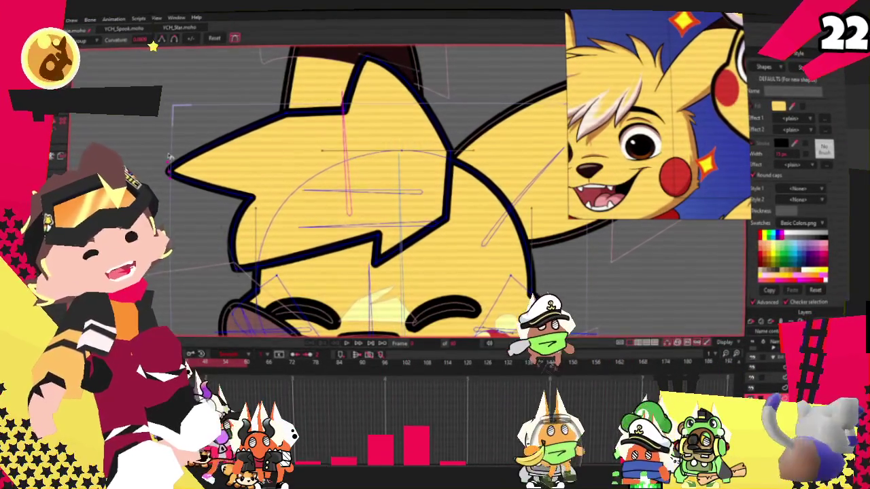
Add a point on the tuft's upper-left outline and nudge the spike's top vertex left.
left_click(373, 260)
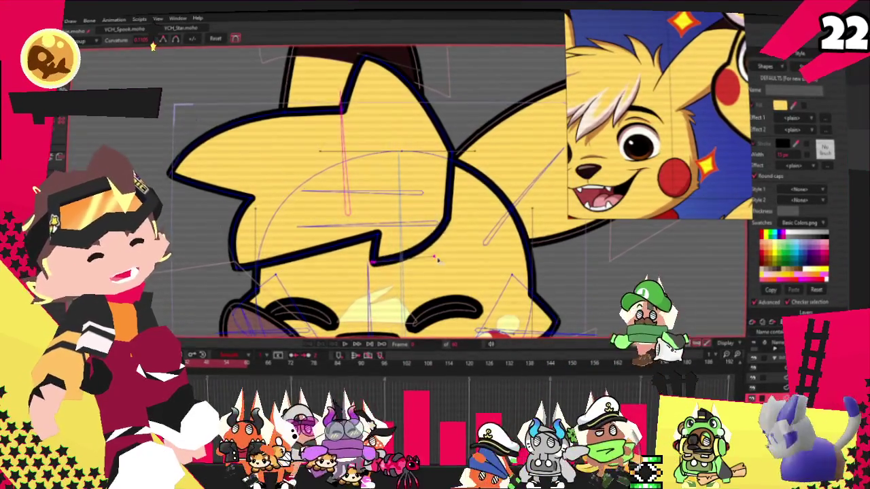
key("a")
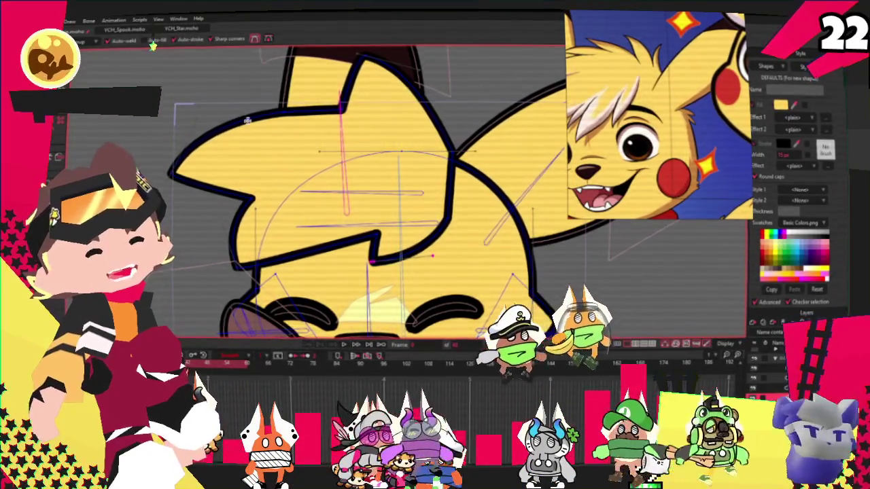
left_click_drag(285, 111, 294, 136)
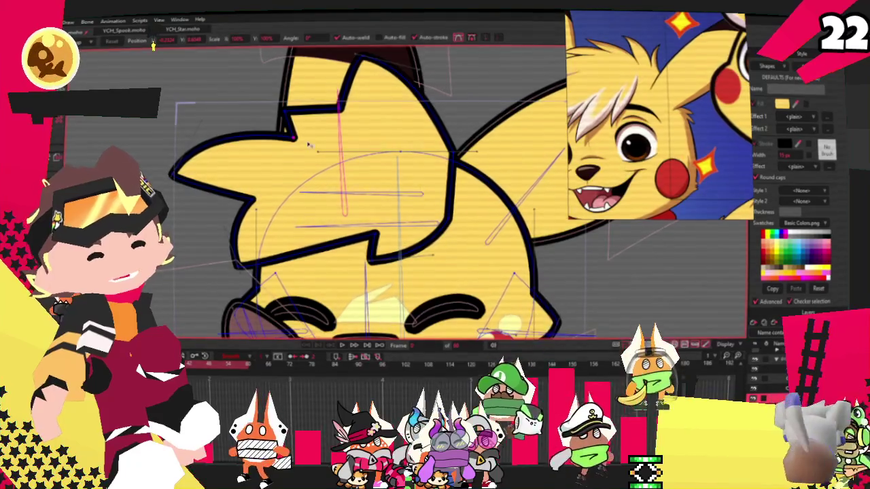
left_click_drag(339, 106, 324, 106)
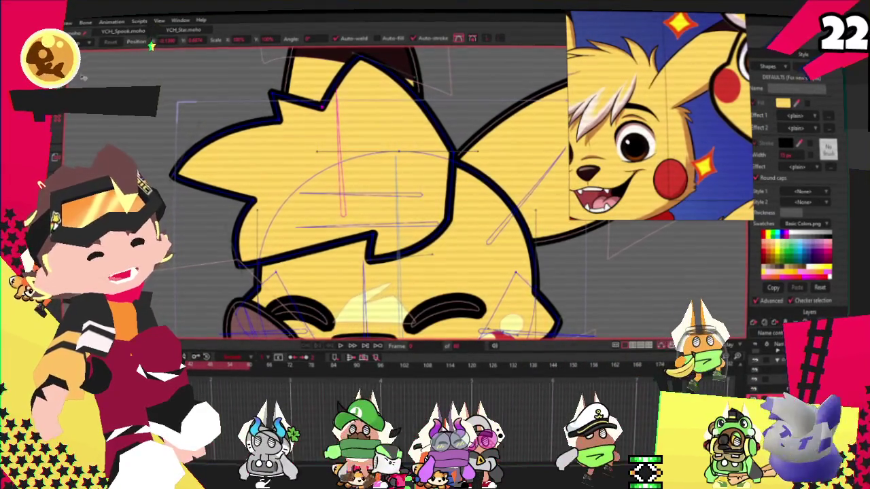
key("a")
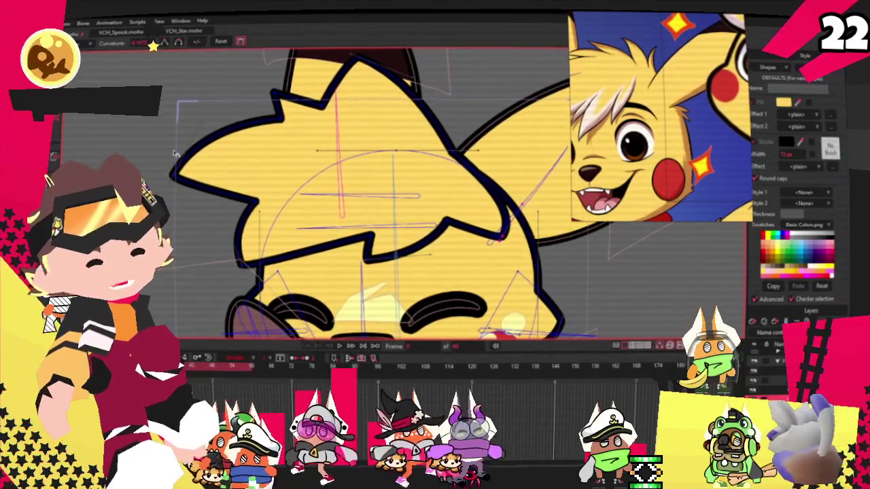
Pull a new spike up on the tuft's right edge and reshape it.
key("t")
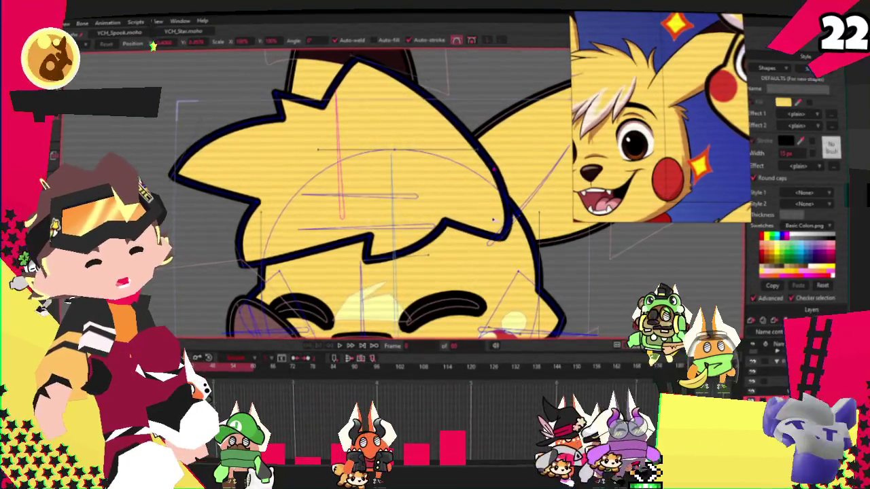
left_click_drag(494, 219, 476, 109)
left_click_drag(494, 165, 452, 142)
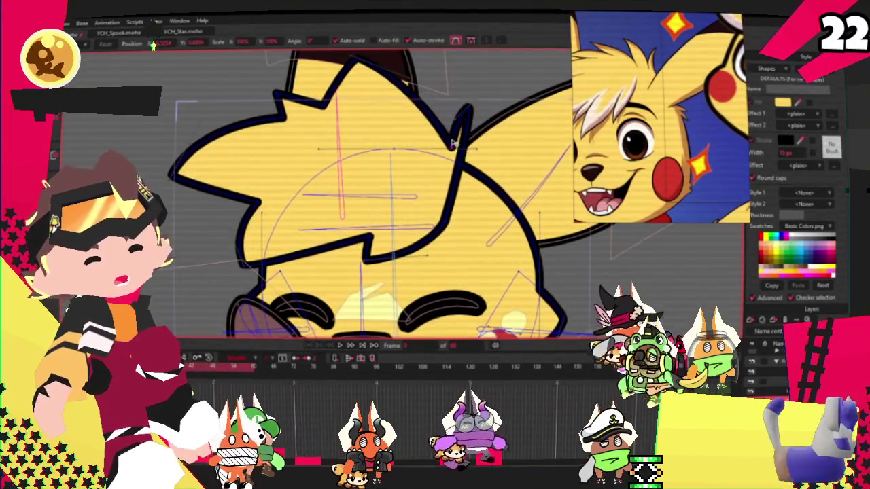
key("a")
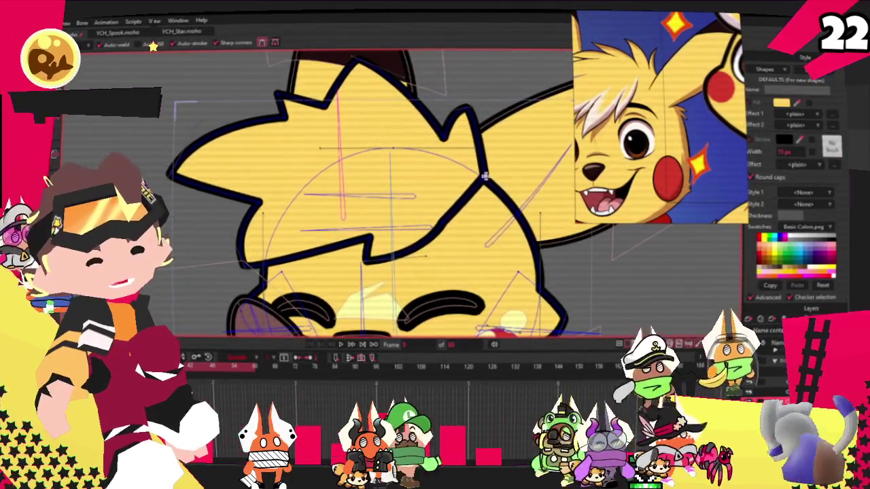
scroll(489, 166, "down", 3)
scroll(346, 145, "down", 2)
scroll(377, 165, "up", 5)
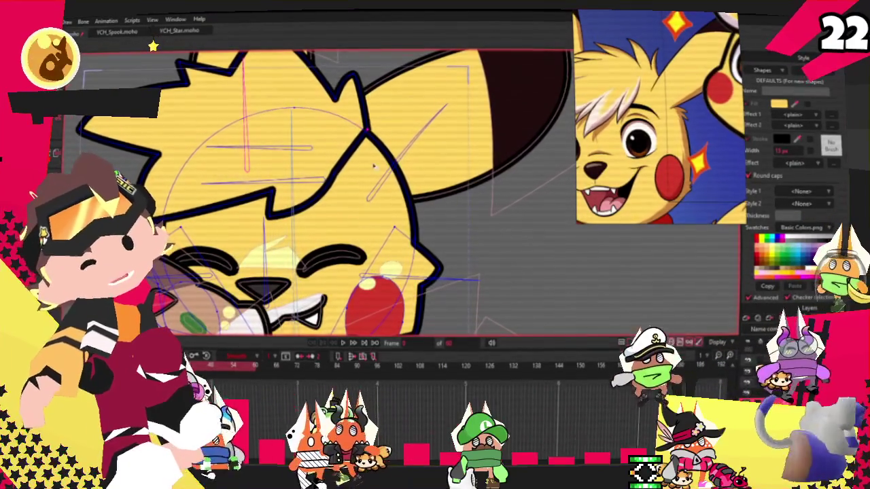
key("t")
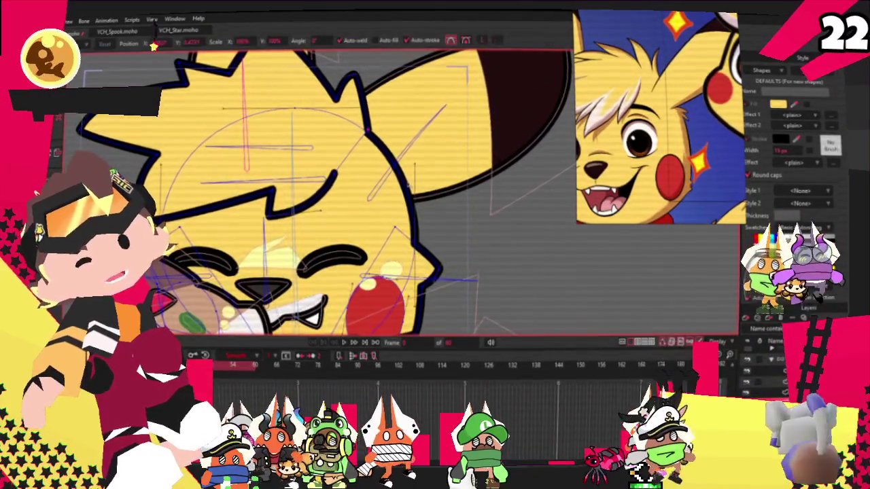
scroll(331, 113, "up", 2)
scroll(356, 117, "down", 1)
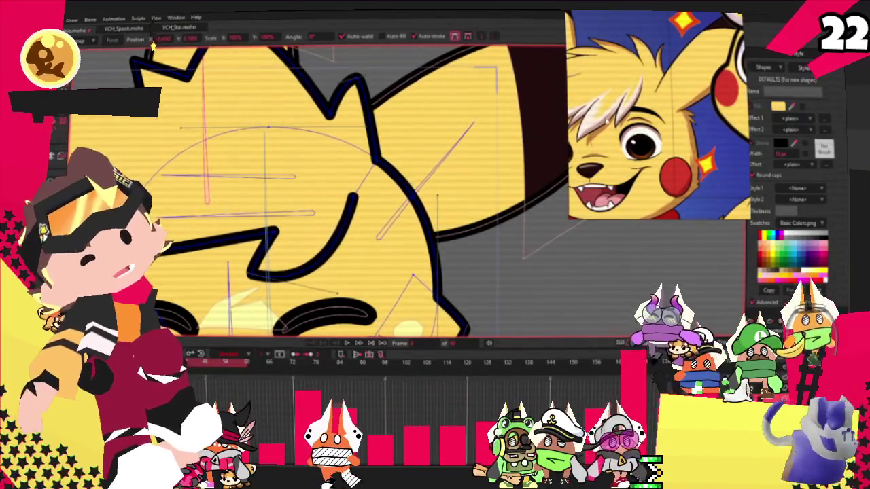
scroll(316, 191, "down", 2)
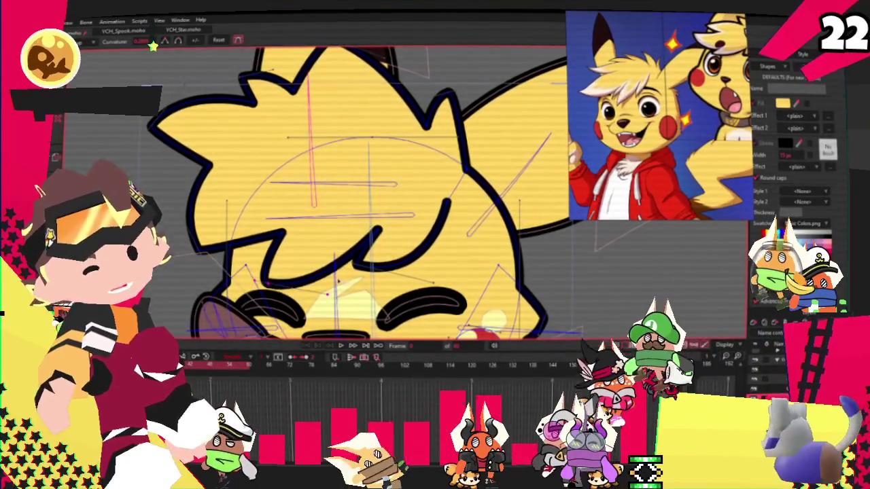
Reshape the curved line inside the hair tuft by moving its points.
key("t")
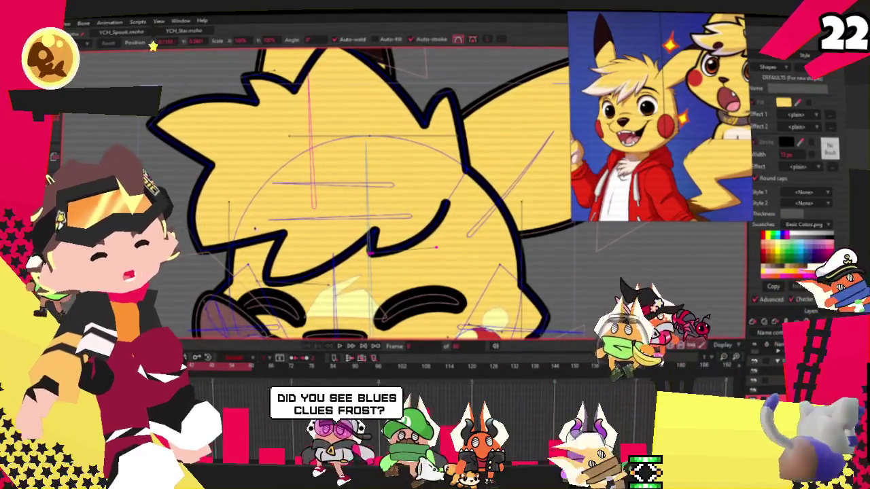
scroll(272, 238, "up", 2)
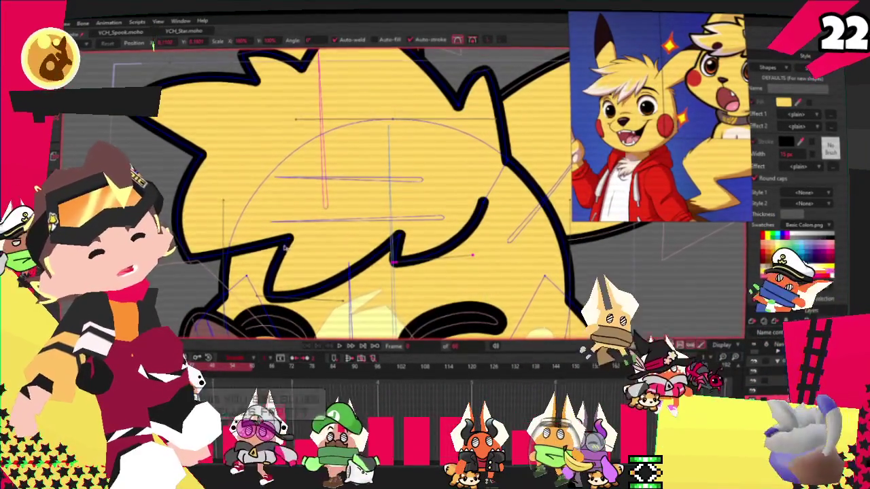
left_click_drag(291, 237, 314, 229)
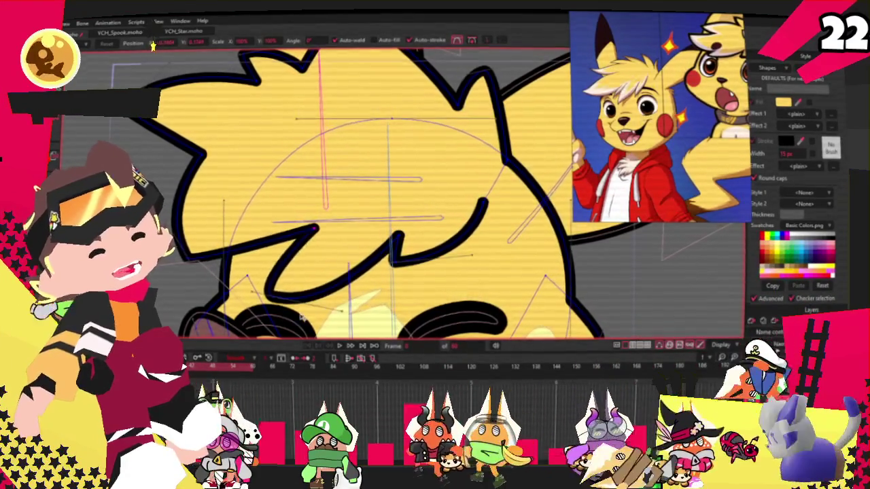
left_click_drag(301, 316, 306, 260)
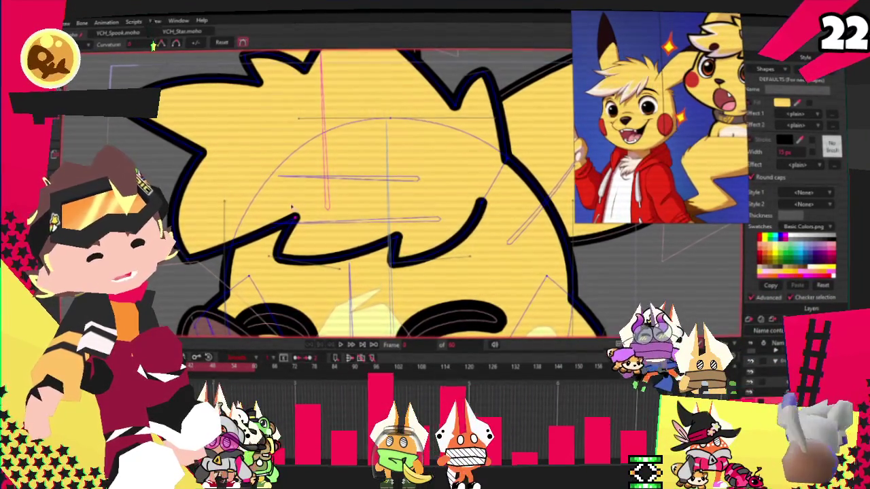
scroll(291, 206, "down", 2)
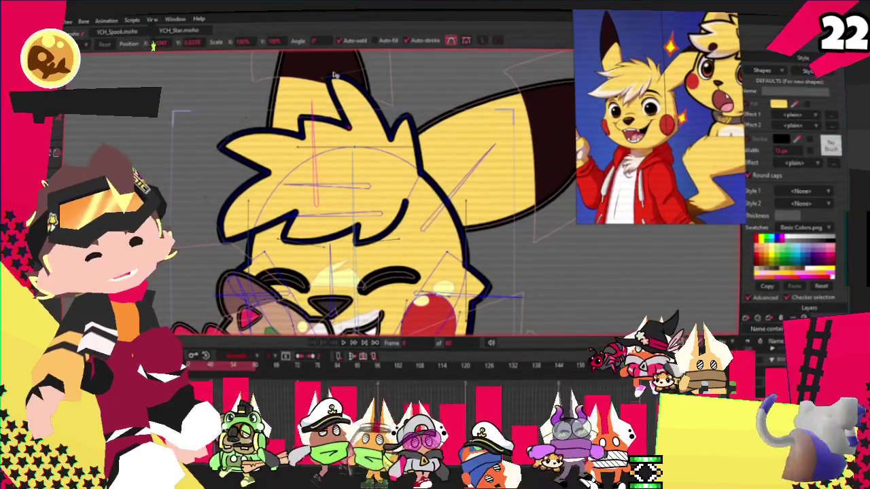
scroll(341, 106, "up", 2)
scroll(368, 129, "up", 1)
scroll(393, 148, "up", 1)
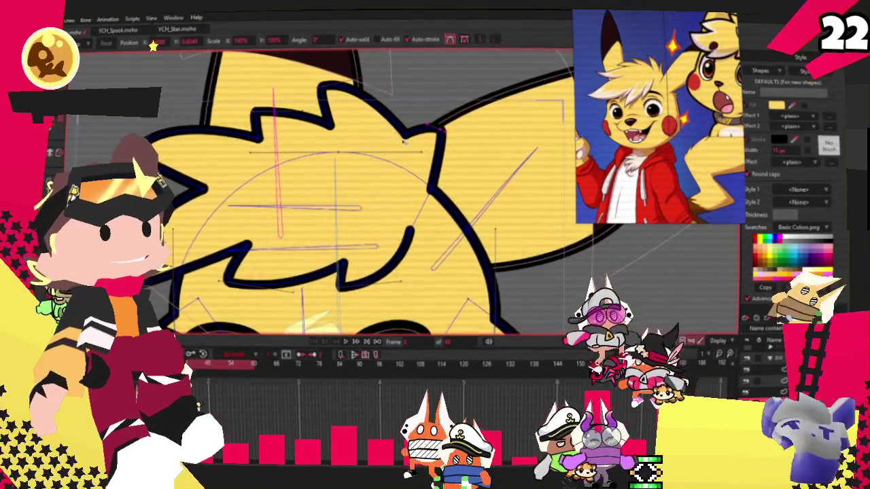
Sharpen the hair spikes: narrow one, lengthen the left spike, and deepen the notches.
left_click_drag(405, 141, 364, 103)
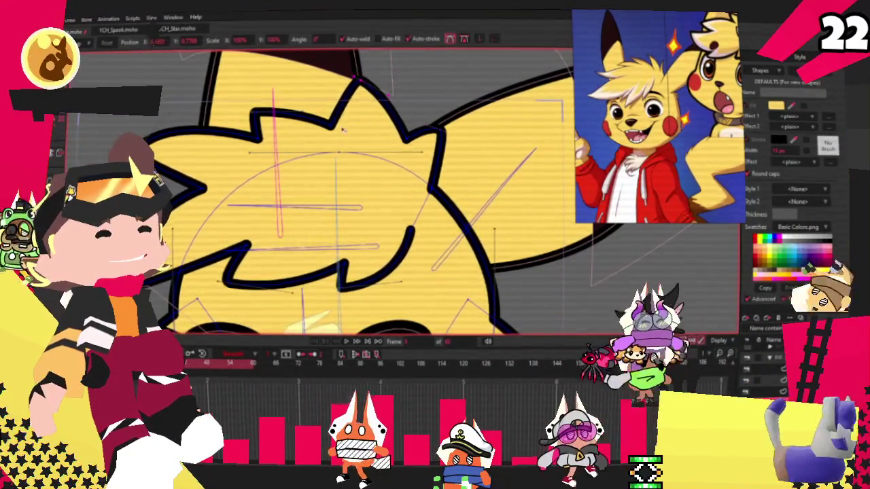
left_click_drag(343, 130, 382, 139)
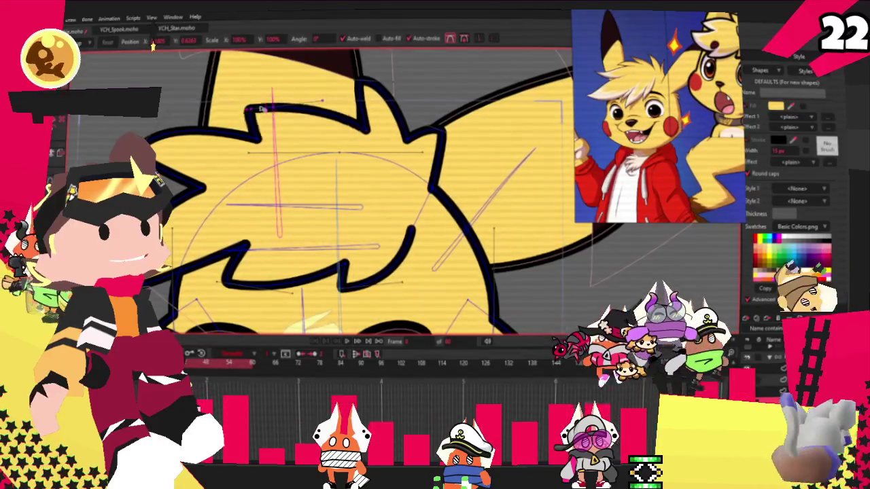
left_click_drag(267, 111, 284, 95)
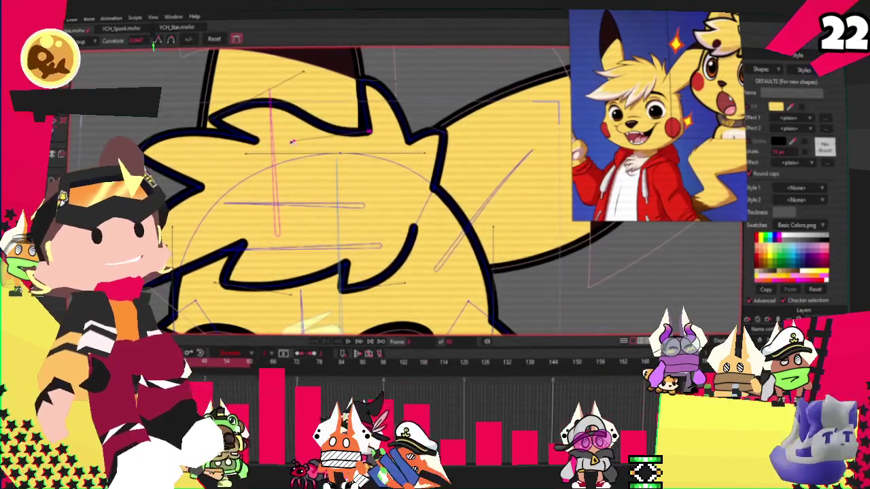
left_click(213, 121)
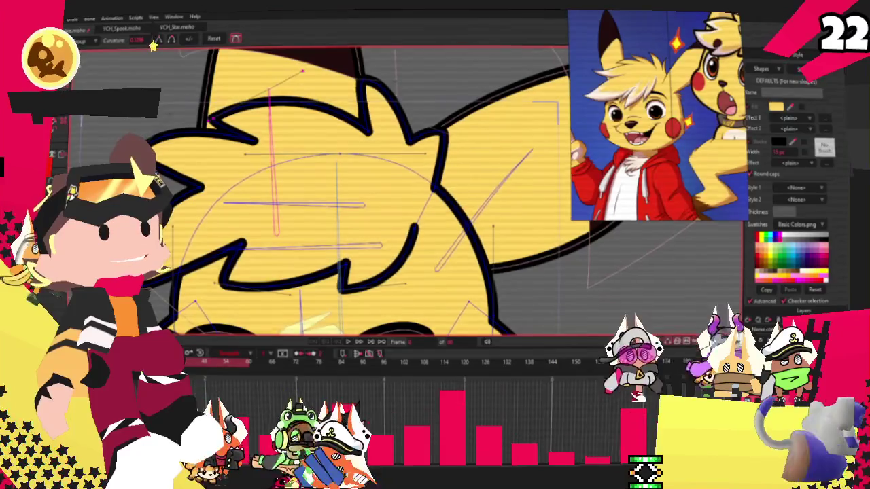
key("t")
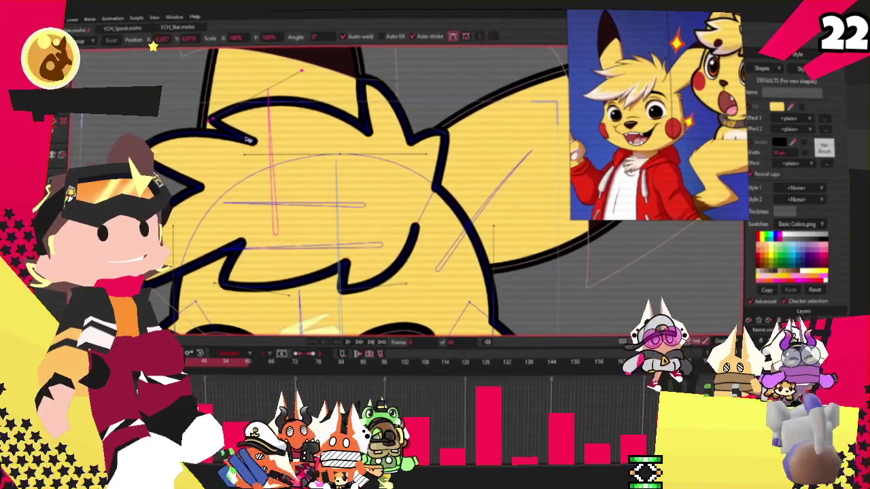
left_click_drag(250, 139, 241, 150)
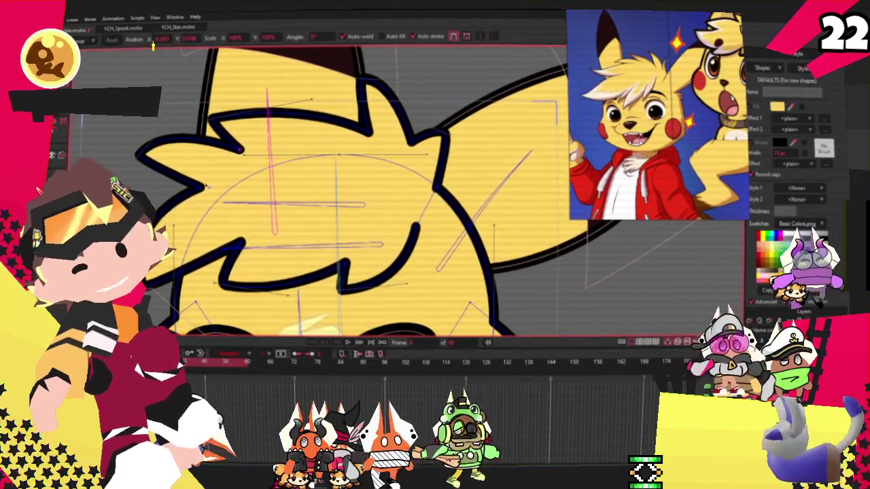
left_click_drag(137, 155, 121, 152)
mouse_move(242, 149)
left_mouse_down()
mouse_move(216, 146)
mouse_move(235, 134)
left_mouse_up()
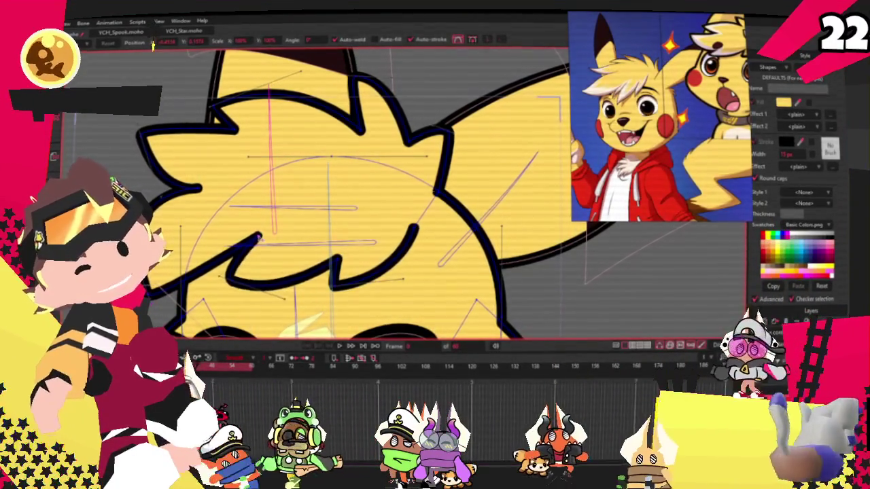
Nudge the inner line's lower end right and pull the tuft's upper-left tip inward.
left_click(227, 272)
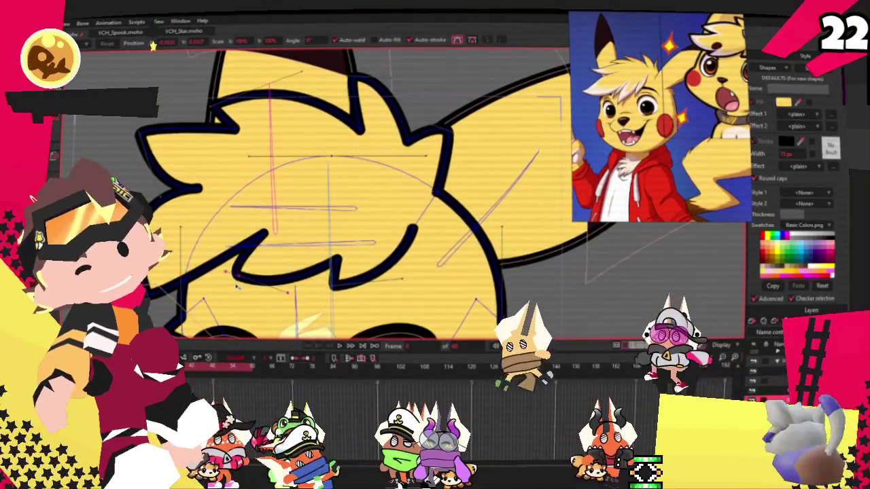
left_click_drag(370, 273, 383, 275)
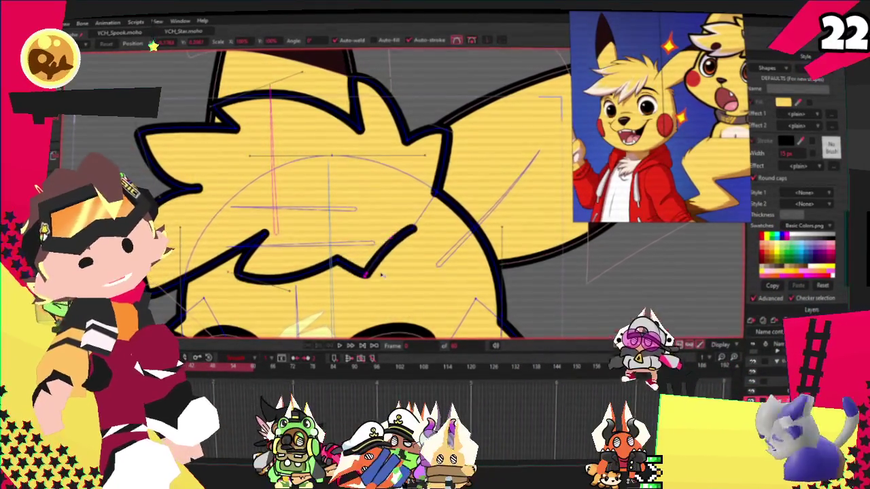
left_click_drag(270, 232, 278, 253)
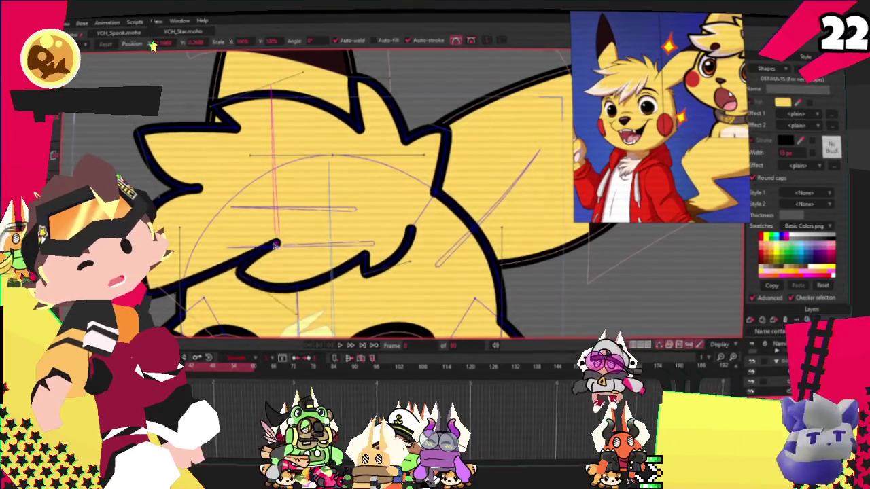
scroll(272, 249, "down", 3)
scroll(272, 249, "down", 3)
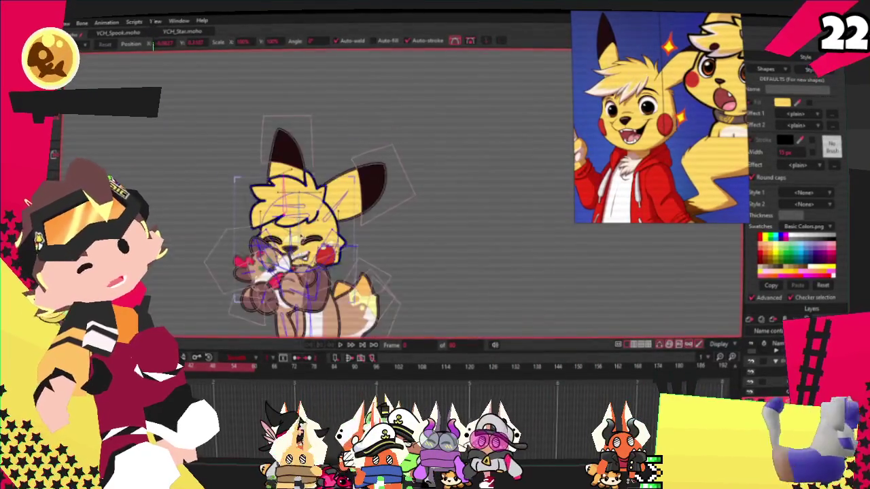
Zoom in and select the new cream-white filled shape over the hair tuft.
scroll(284, 211, "up", 3)
scroll(284, 211, "down", 1)
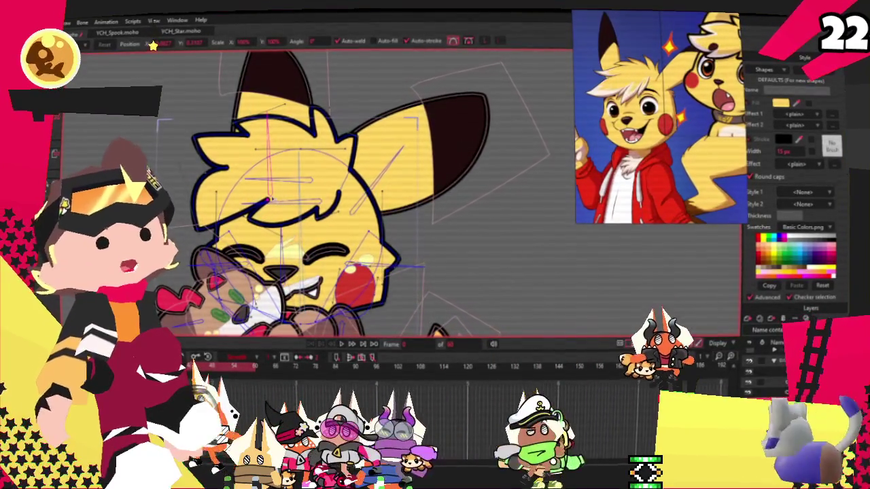
scroll(249, 213, "up", 2)
scroll(249, 213, "up", 1)
key("q")
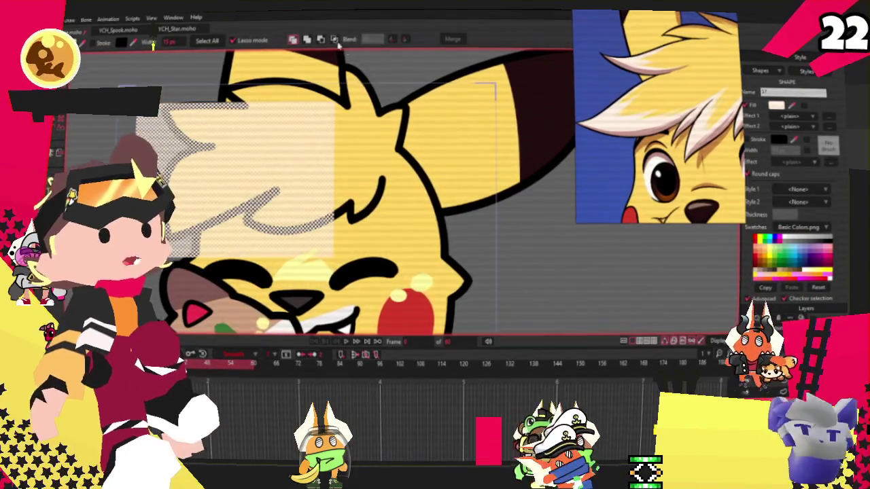
Add zigzag points along the cream streak to narrow it into jagged spikes.
scroll(474, 181, "up", 2)
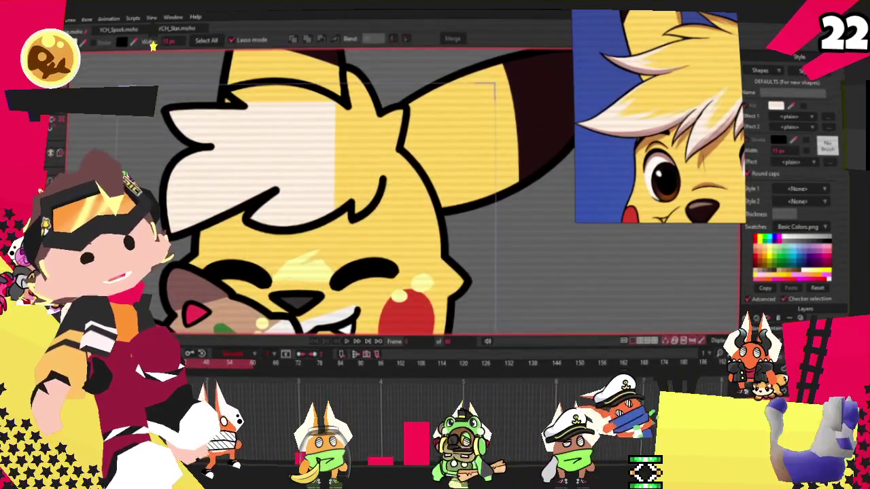
key("a")
key("ctrl+z")
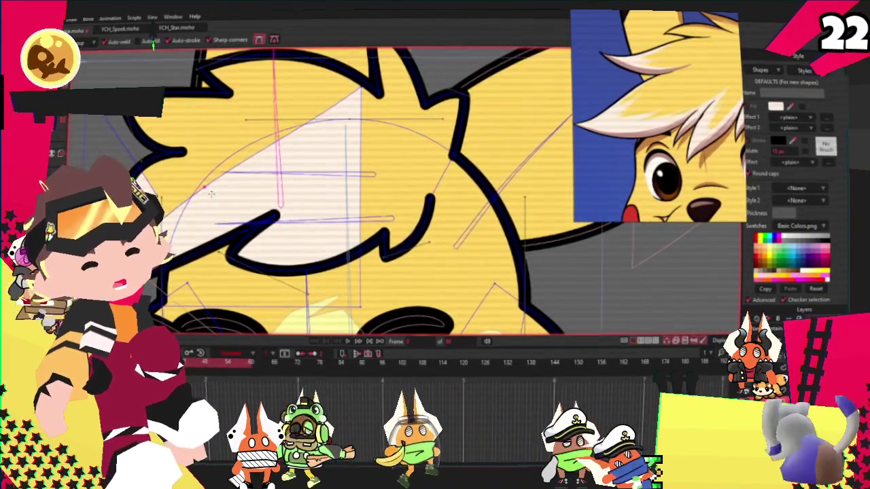
left_click(300, 223)
left_click_drag(299, 222, 290, 238)
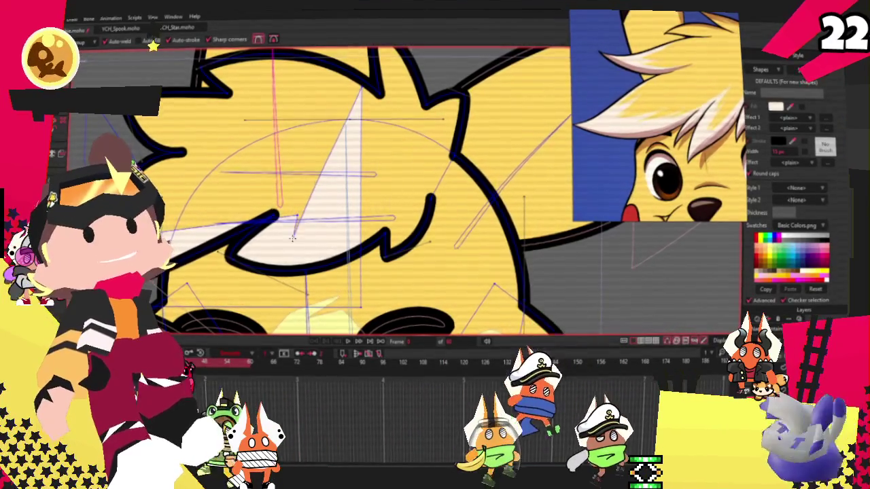
left_click(372, 222)
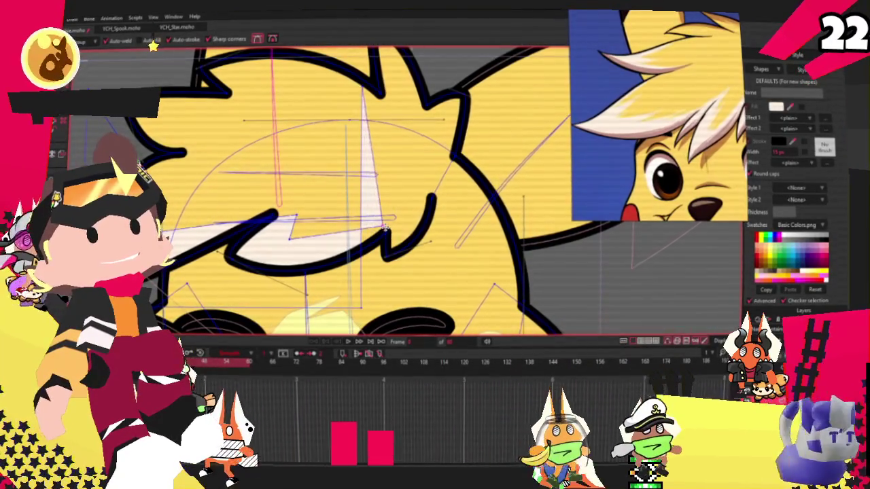
left_click(396, 212)
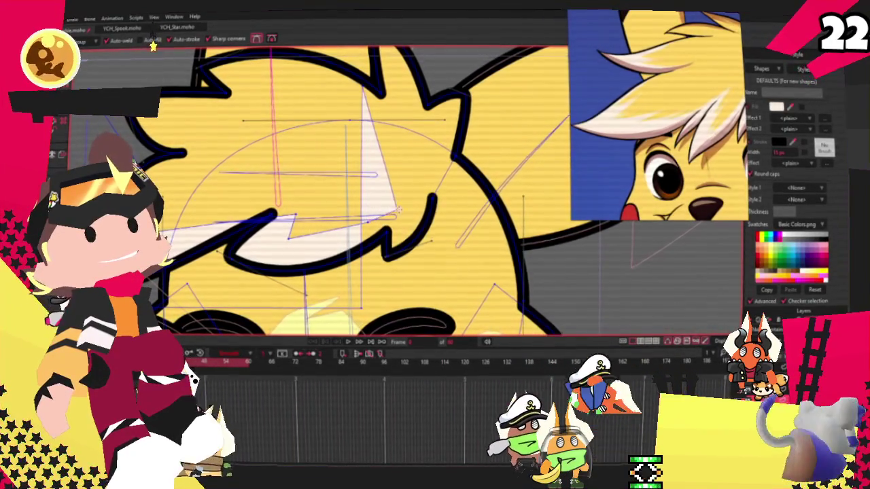
left_click(441, 223)
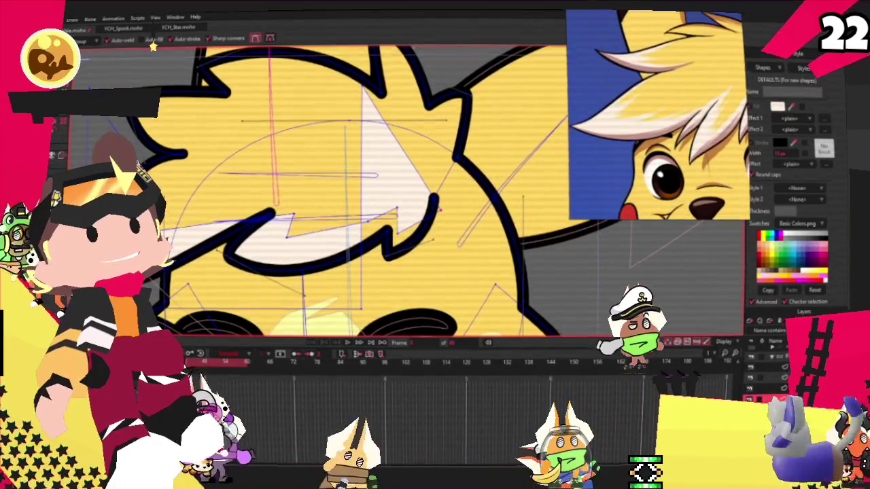
Undo the stray tall spike, adjust the zigzag vertices, and add an upper-left white spike.
key("t")
key("ctrl+z")
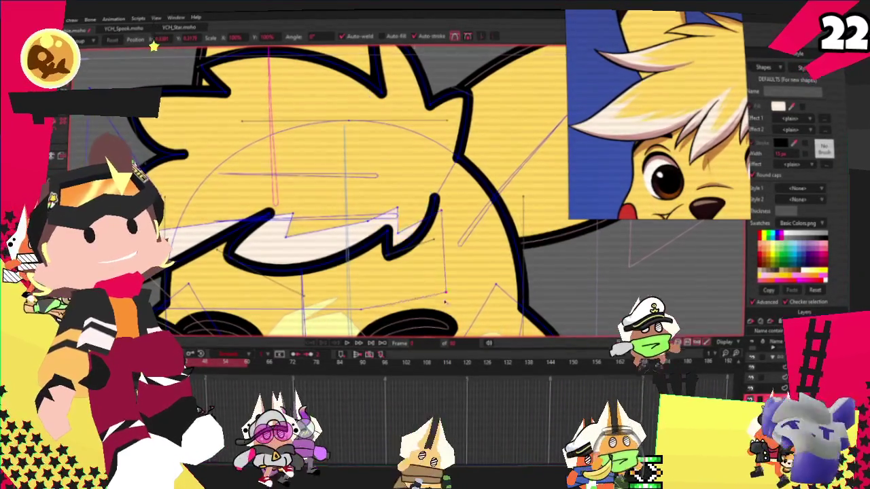
key("a")
scroll(326, 231, "up", 3)
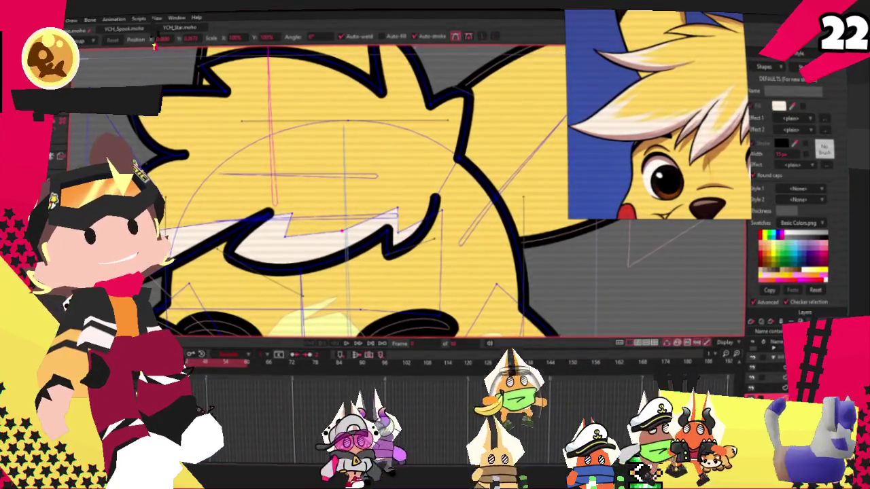
left_click_drag(338, 216, 309, 247)
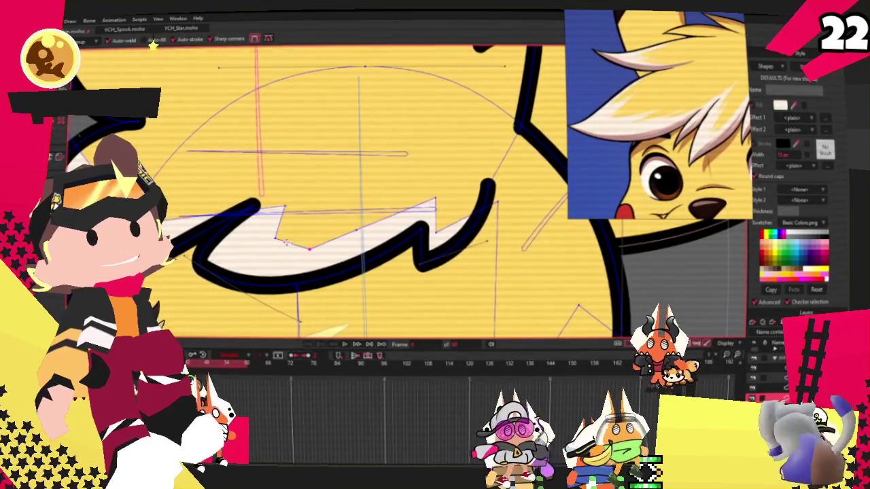
key("t")
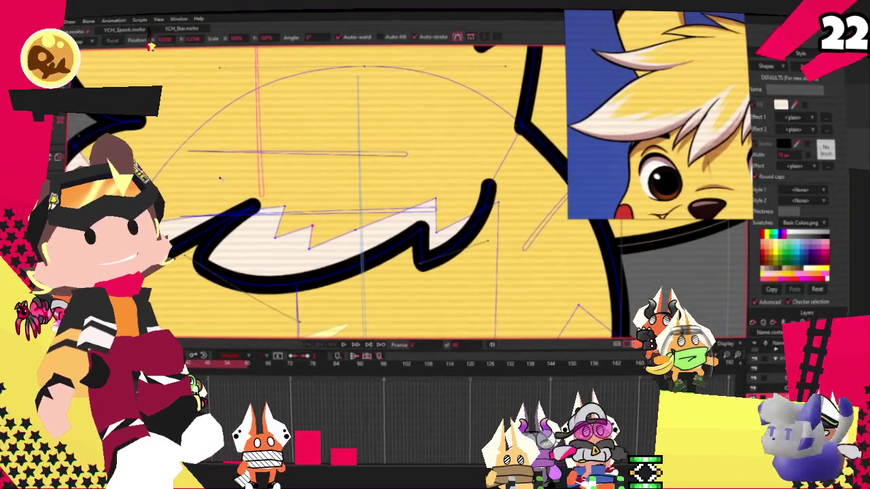
left_click_drag(310, 246, 327, 239)
scroll(305, 197, "down", 3)
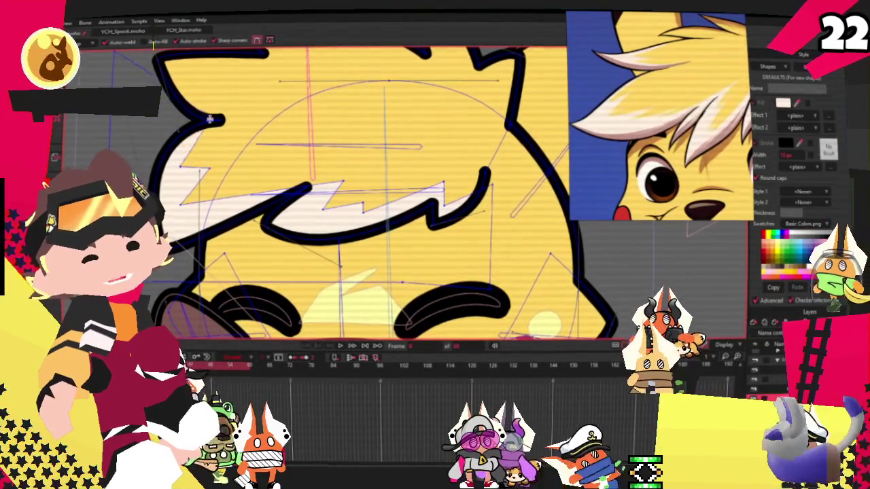
left_click_drag(142, 71, 240, 86)
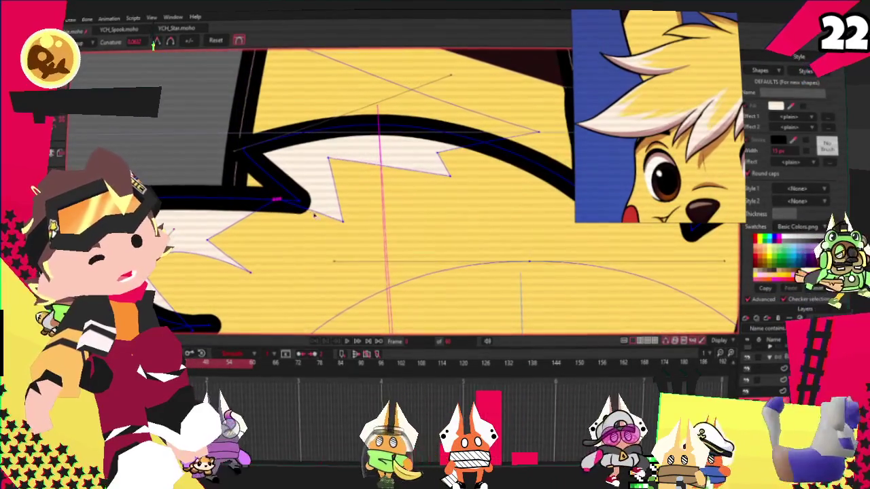
Sharpen the white streak spikes by pulling a lower spike point down and shifting a tip point left.
left_click_drag(312, 215, 329, 263)
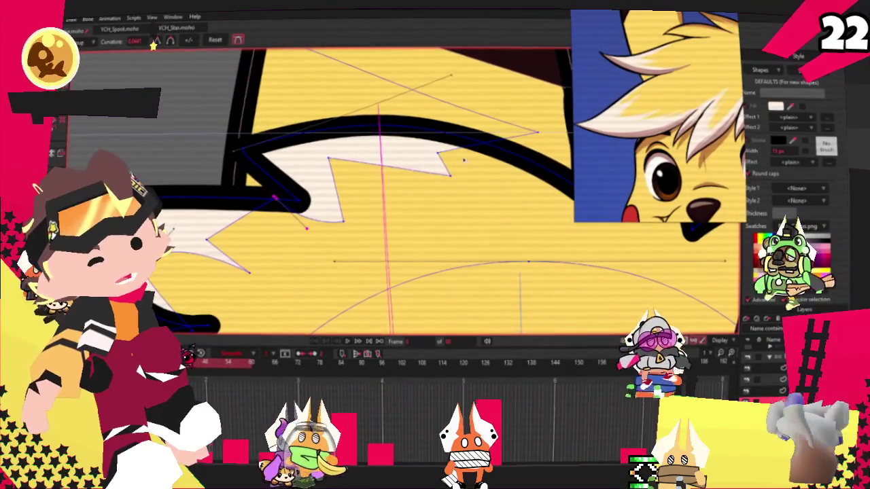
left_click(326, 156)
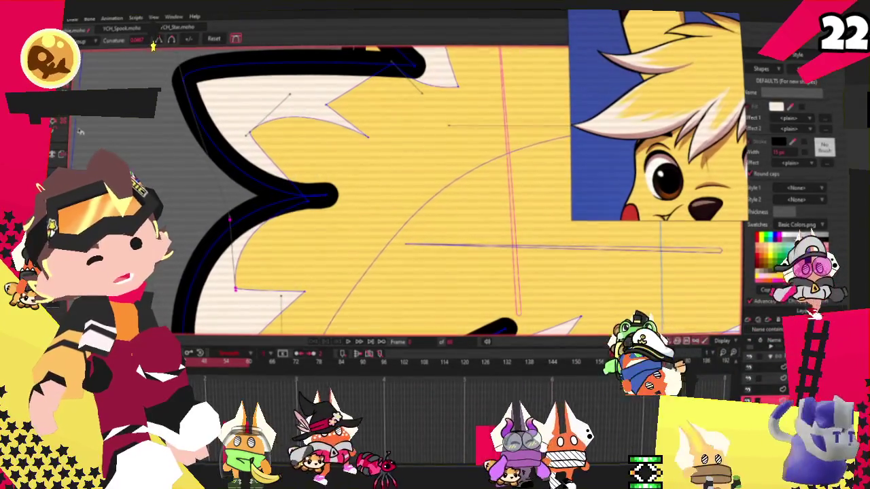
key("t")
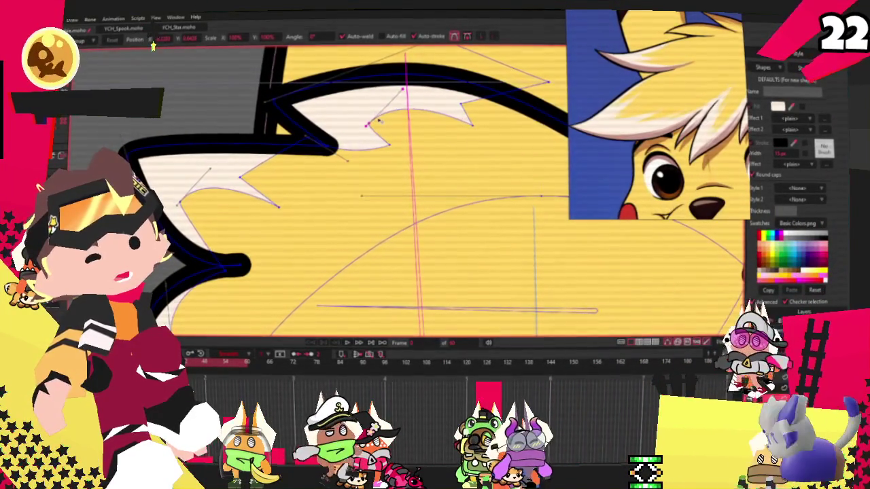
left_click_drag(473, 105, 457, 106)
scroll(250, 150, "down", 2)
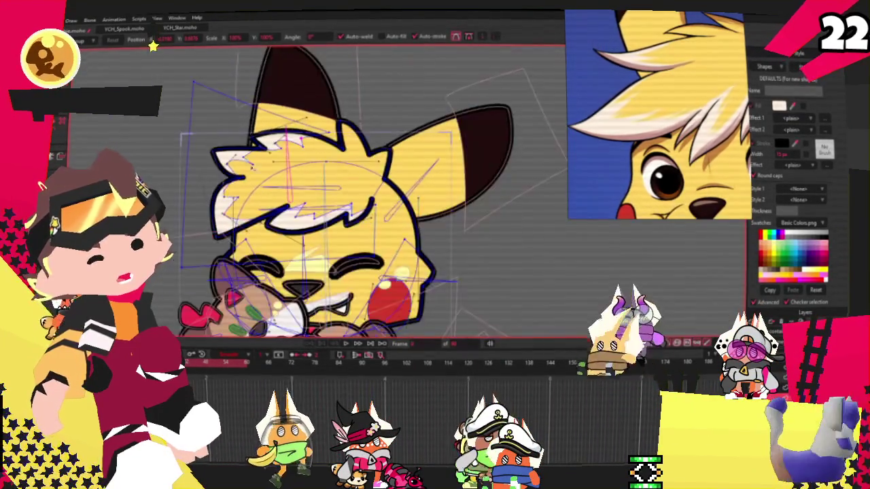
scroll(314, 204, "up", 3)
scroll(315, 204, "up", 2)
scroll(315, 204, "down", 3)
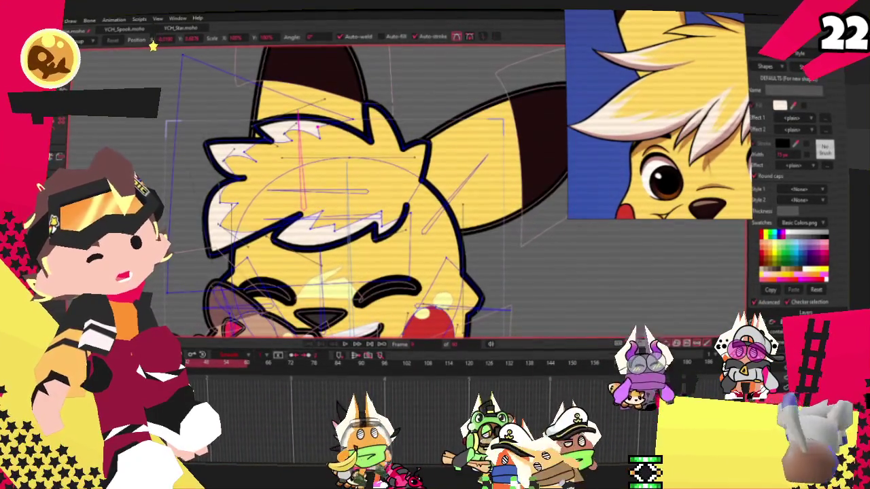
scroll(338, 253, "up", 2)
scroll(338, 254, "down", 3)
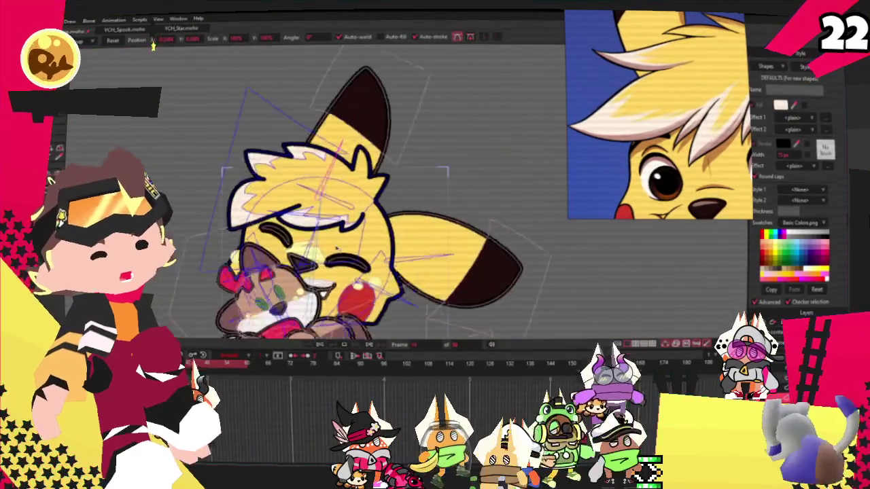
scroll(333, 264, "up", 2)
scroll(330, 255, "up", 1)
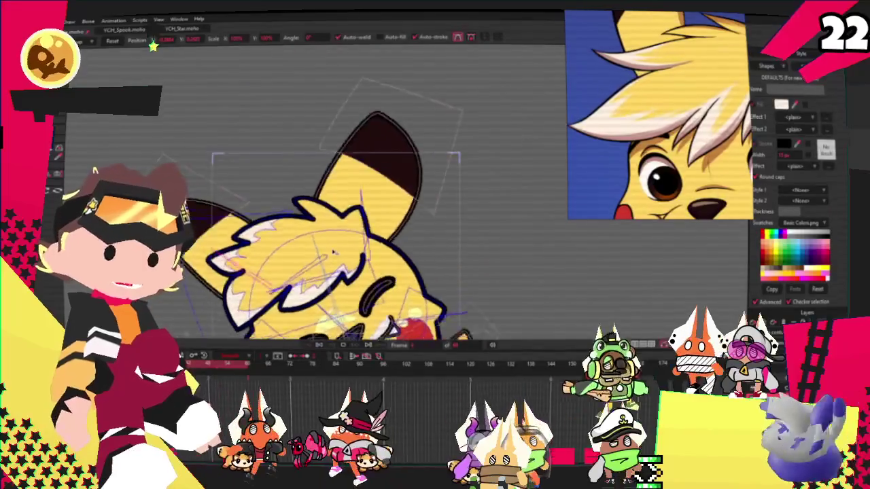
scroll(324, 243, "down", 2)
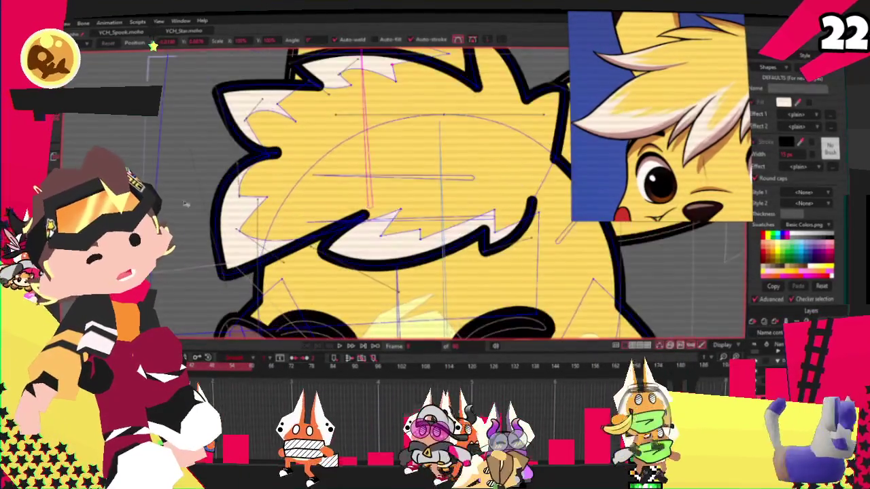
scroll(280, 214, "up", 2)
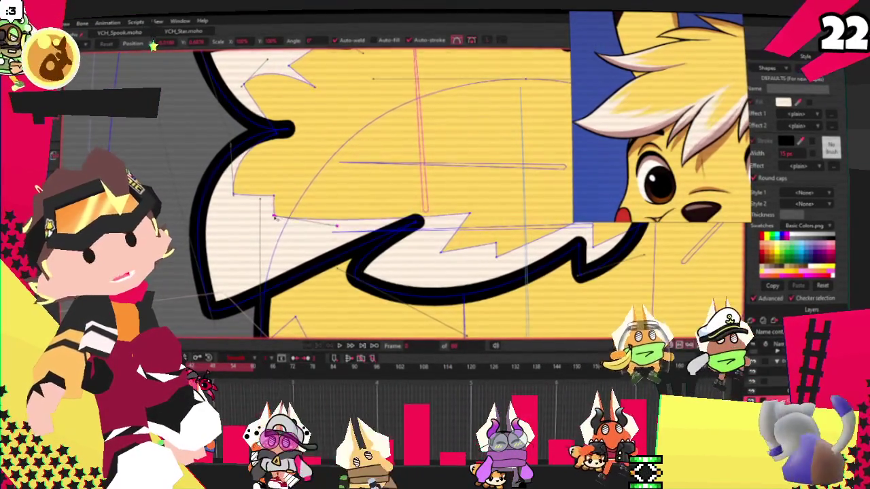
scroll(273, 216, "down", 2)
scroll(273, 217, "down", 2)
scroll(273, 216, "down", 2)
scroll(273, 216, "up", 3)
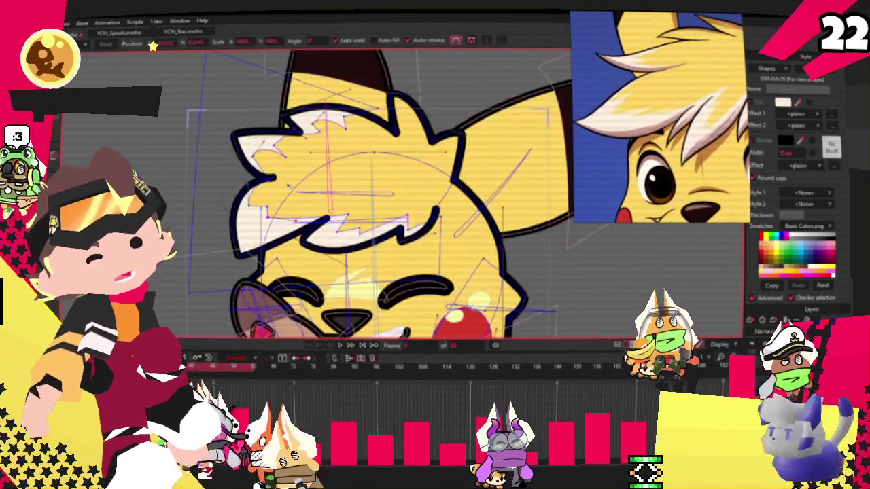
scroll(293, 163, "up", 2)
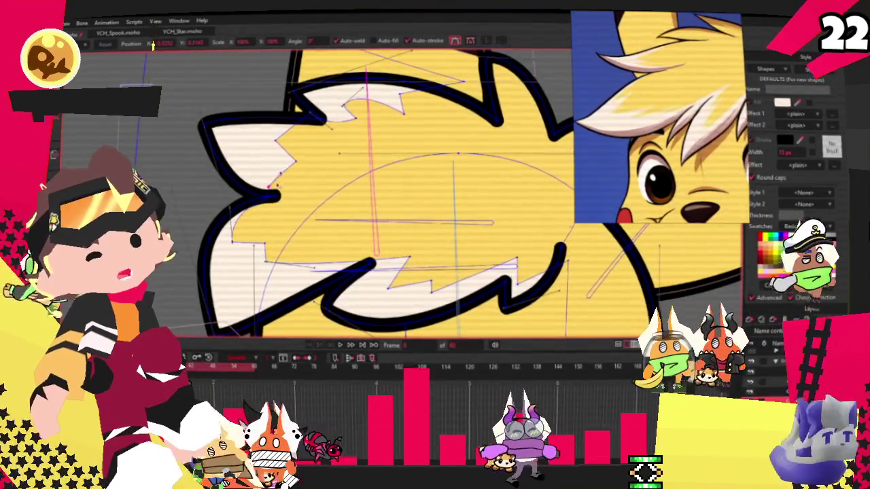
scroll(267, 192, "down", 2)
scroll(304, 233, "down", 2)
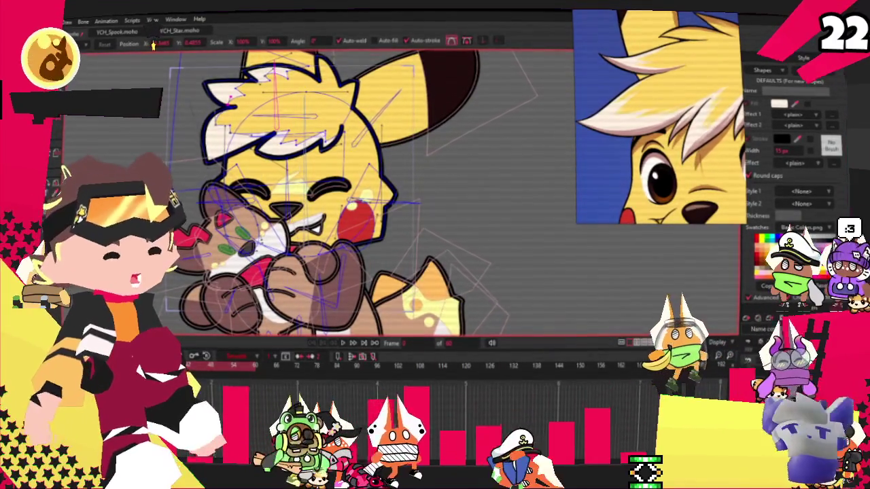
Zoom in to inspect Pikachu's cheek, nose and paw, then switch to the Select Shape tool.
scroll(600, 319, "up", 1)
scroll(601, 320, "up", 1)
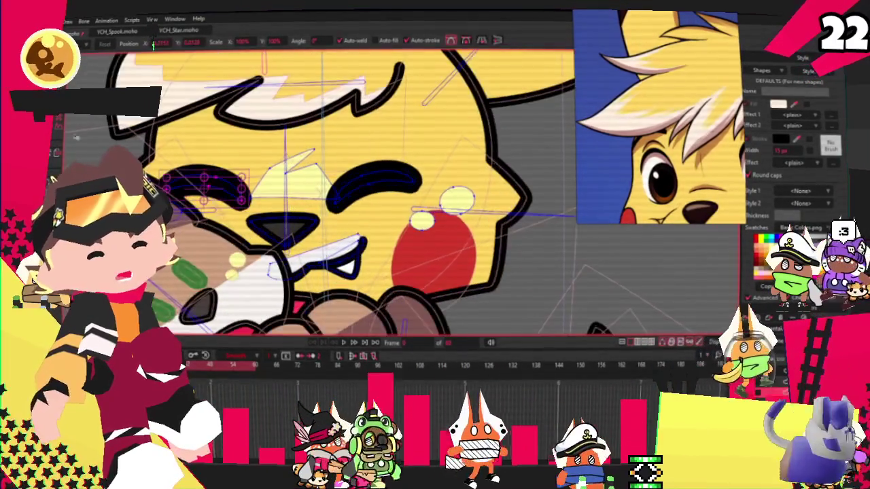
scroll(601, 320, "up", 1)
scroll(333, 204, "up", 2)
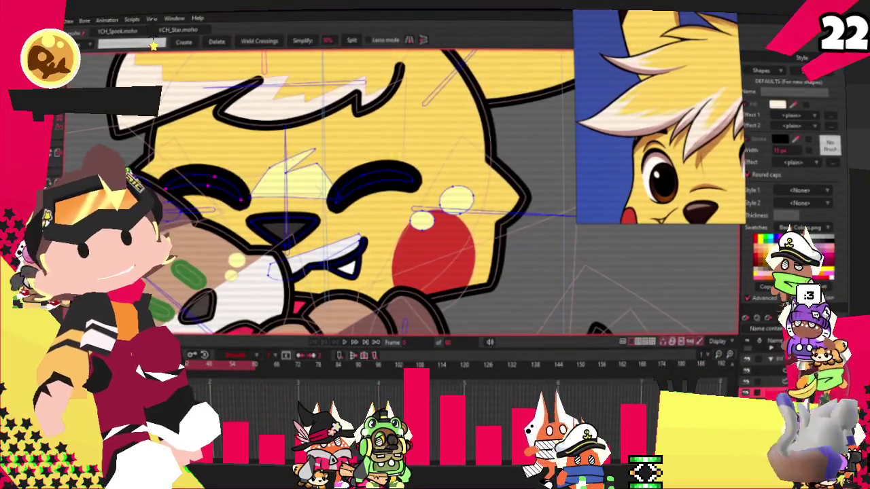
key("g")
scroll(304, 172, "up", 2)
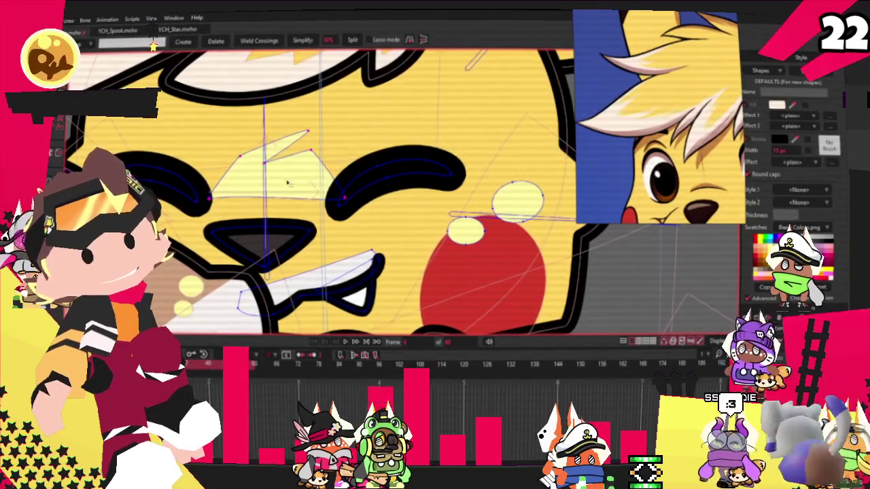
scroll(463, 204, "down", 3)
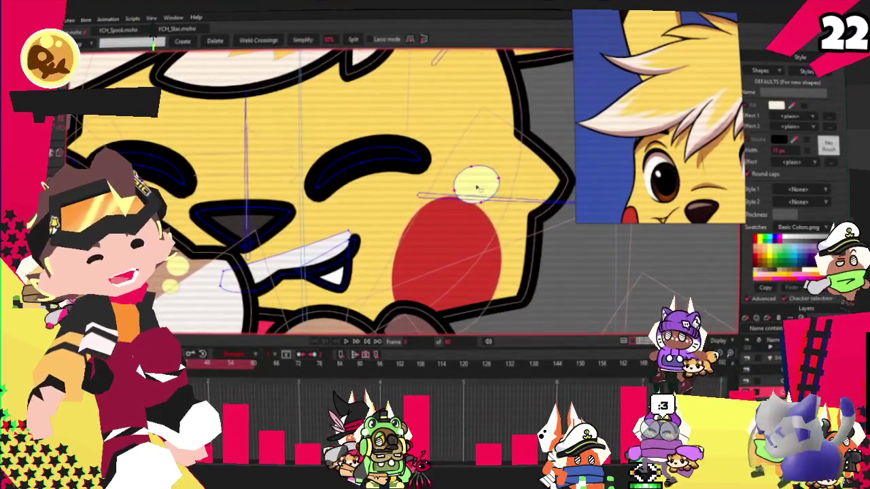
left_click_drag(465, 204, 574, 191)
scroll(217, 187, "up", 2)
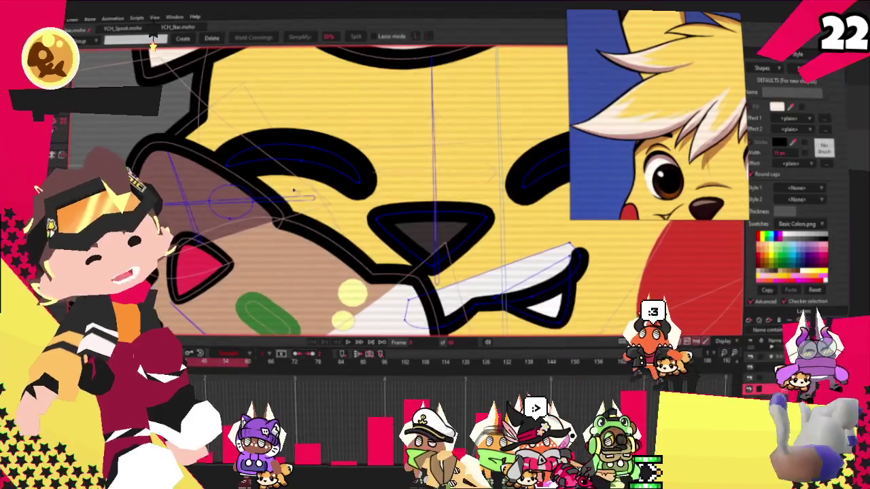
scroll(293, 190, "down", 2)
key("q")
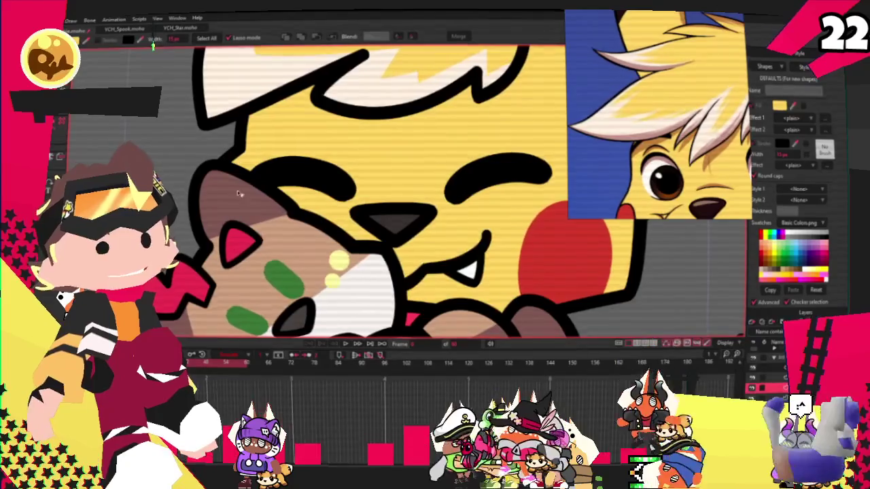
Zoom out to the whole Pikachu character and play the timeline animation.
scroll(233, 192, "down", 3)
scroll(401, 204, "up", 5)
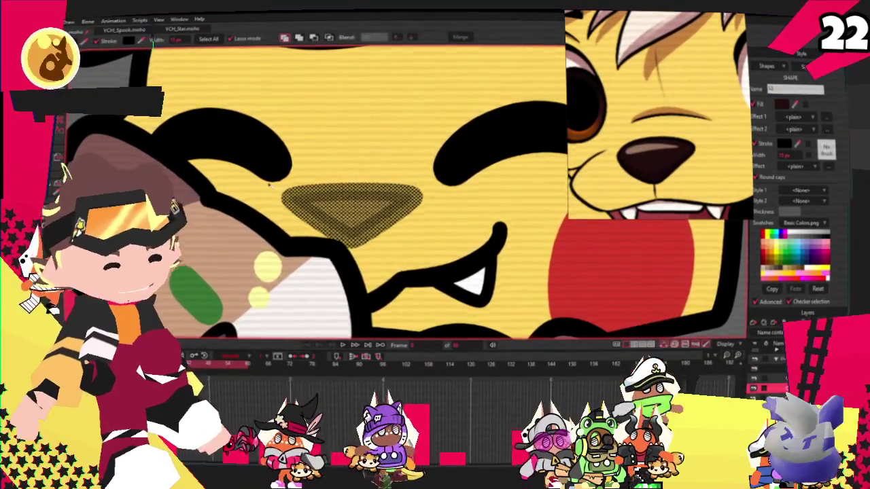
scroll(231, 178, "down", 2)
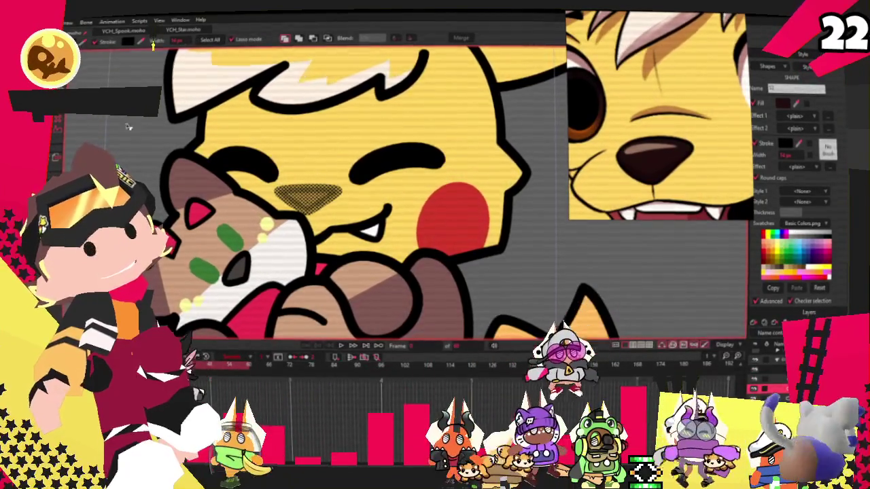
scroll(188, 123, "down", 1)
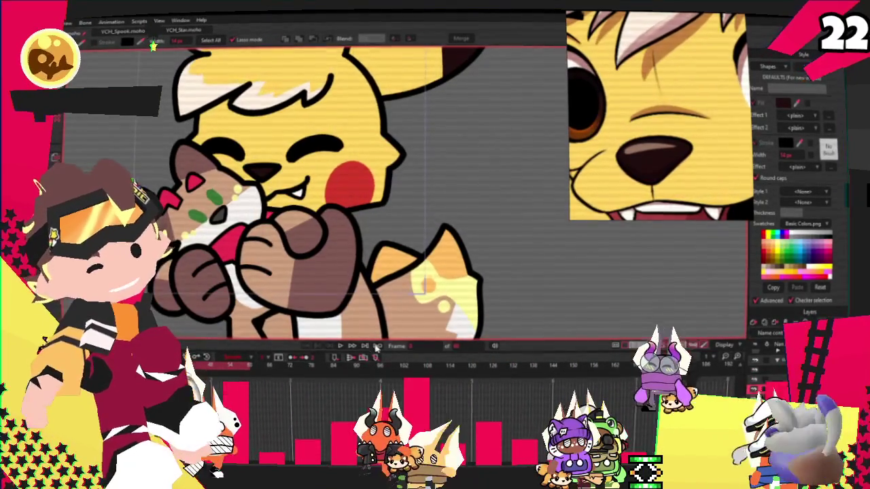
scroll(373, 221, "down", 1)
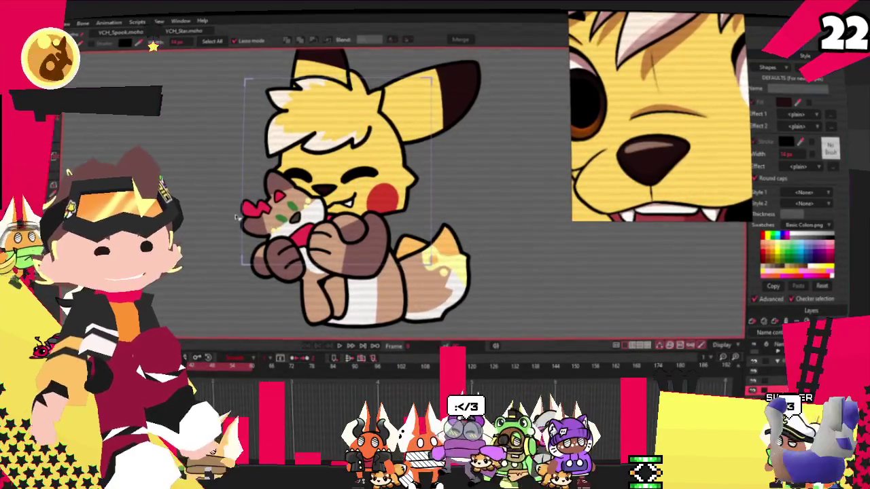
left_click(339, 350)
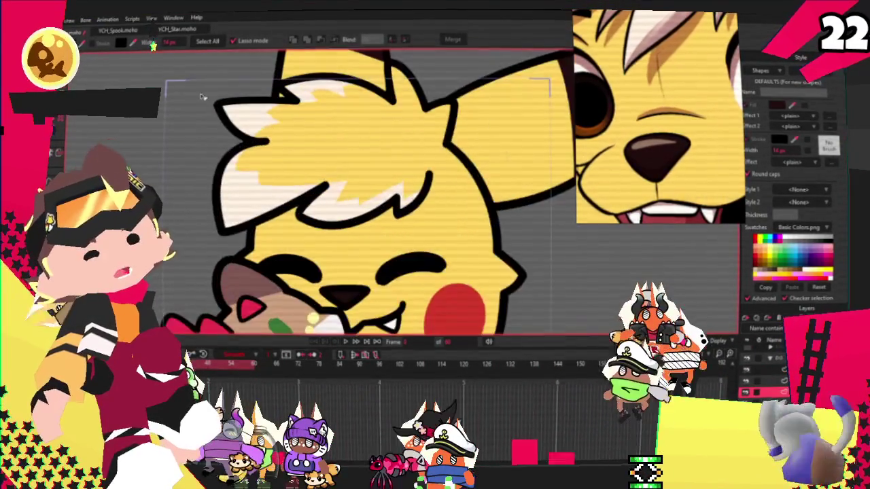
Select all the hair streak points and shift them up while shrinking them slightly.
key("u")
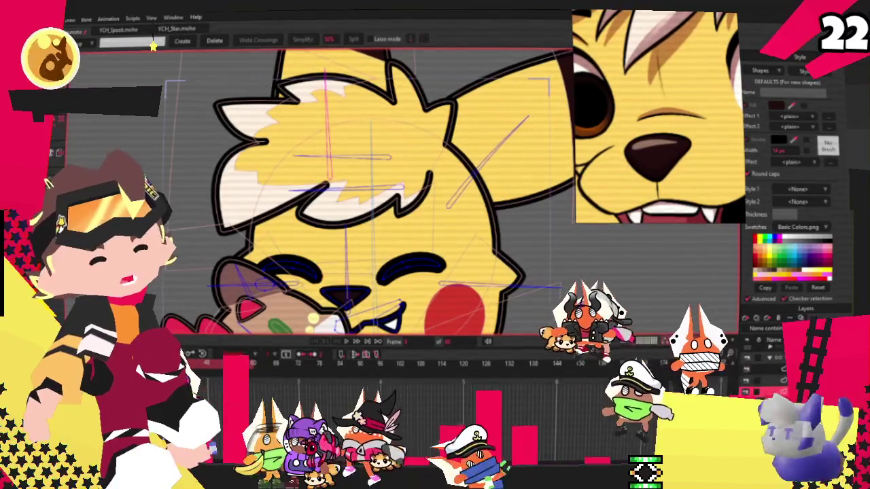
key("ctrl+a")
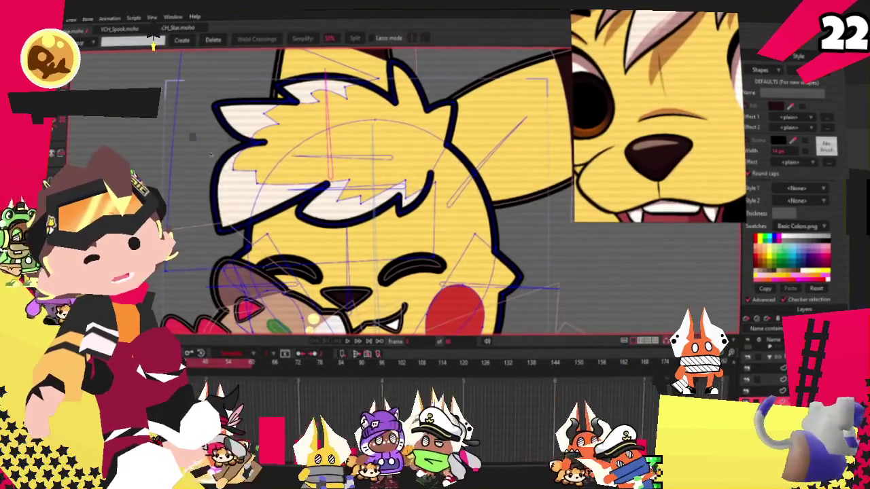
key("t")
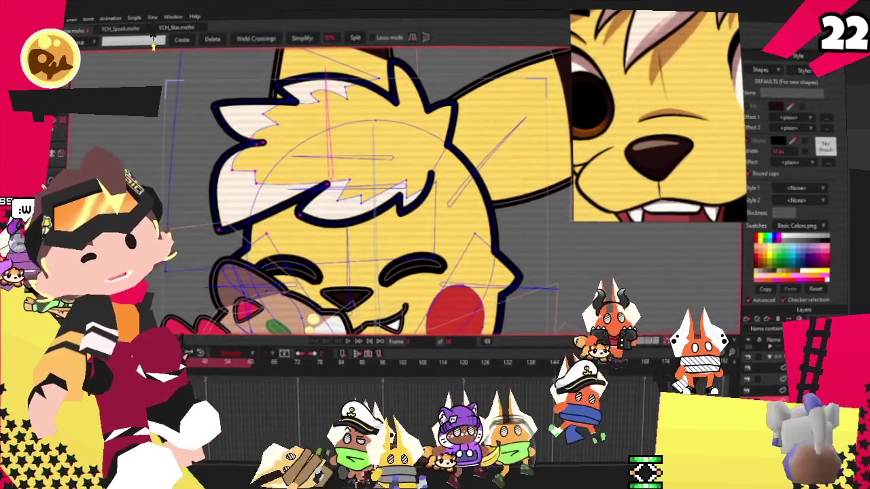
scroll(352, 193, "up", 3)
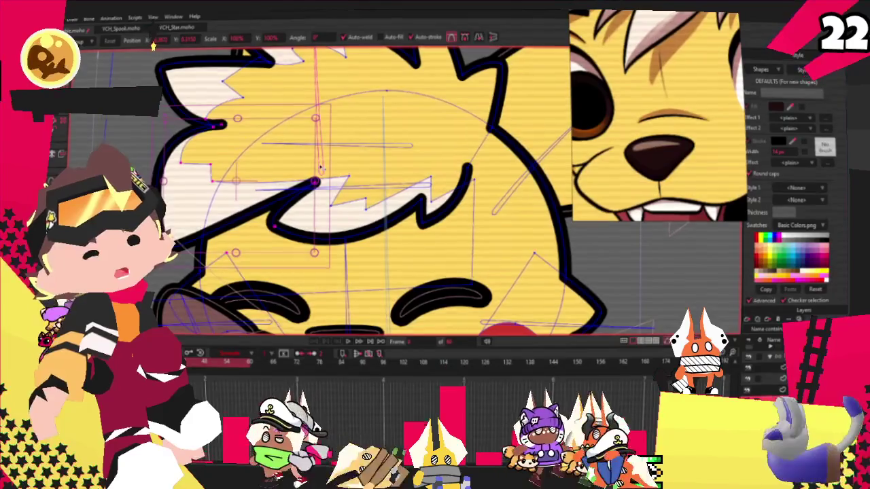
key("ctrl+a")
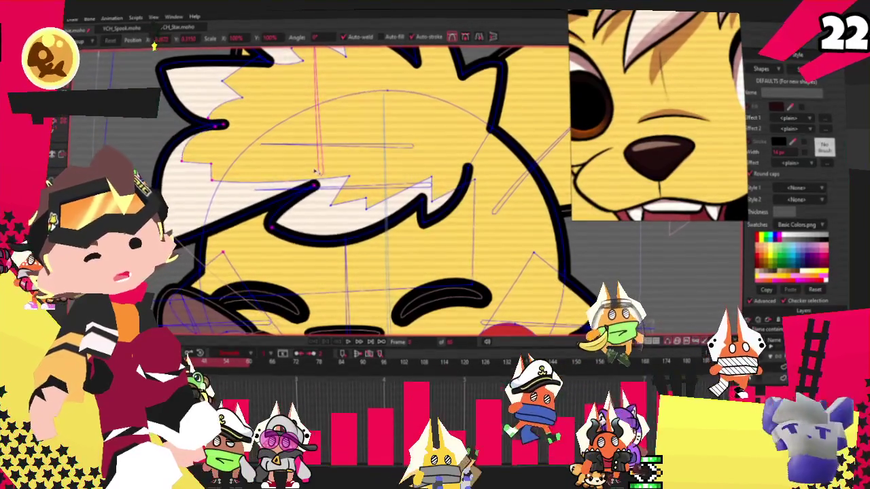
key("g")
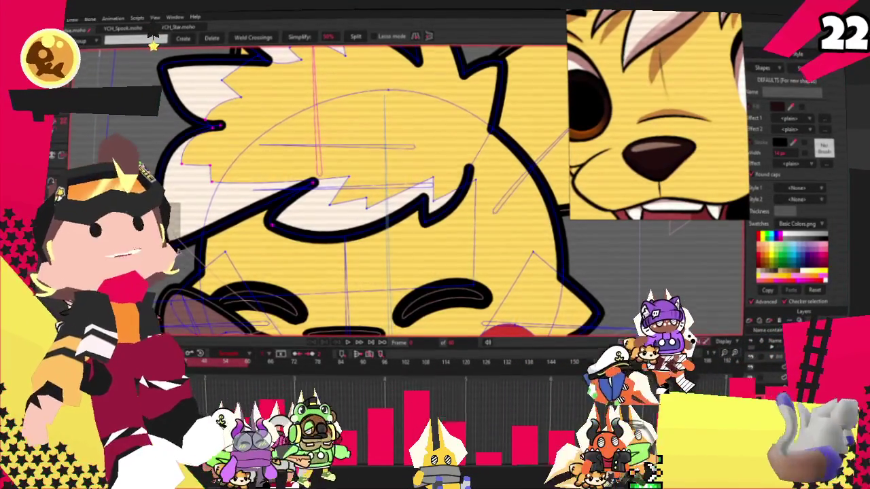
key("t")
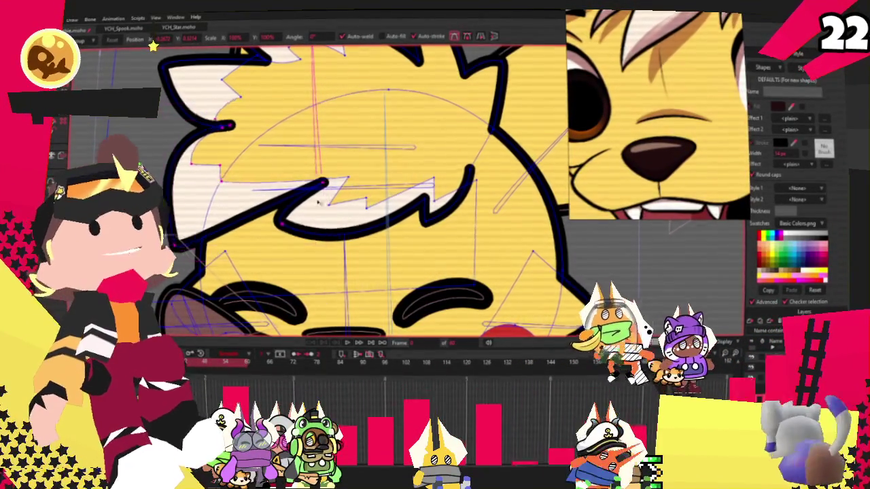
left_click_drag(327, 197, 286, 197)
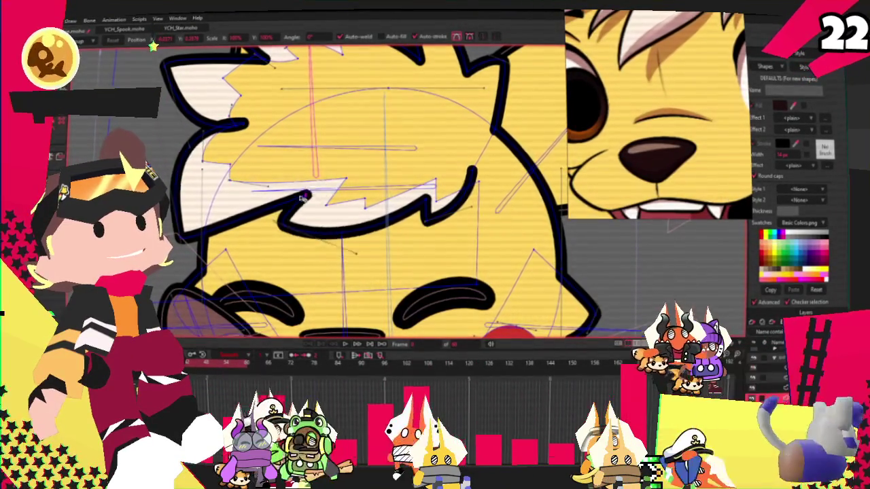
Deselect the hair points and nudge the left white fur tuft up and right.
left_click(310, 202)
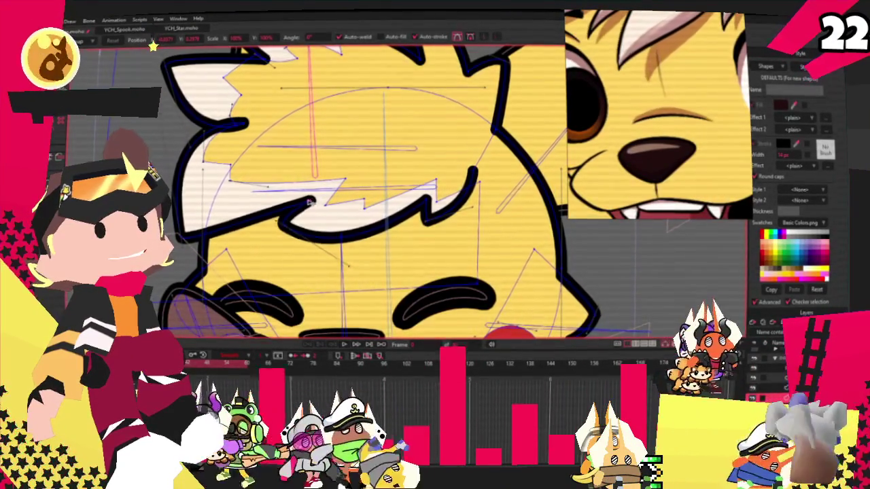
scroll(311, 202, "down", 3)
scroll(311, 202, "down", 2)
scroll(310, 201, "up", 4)
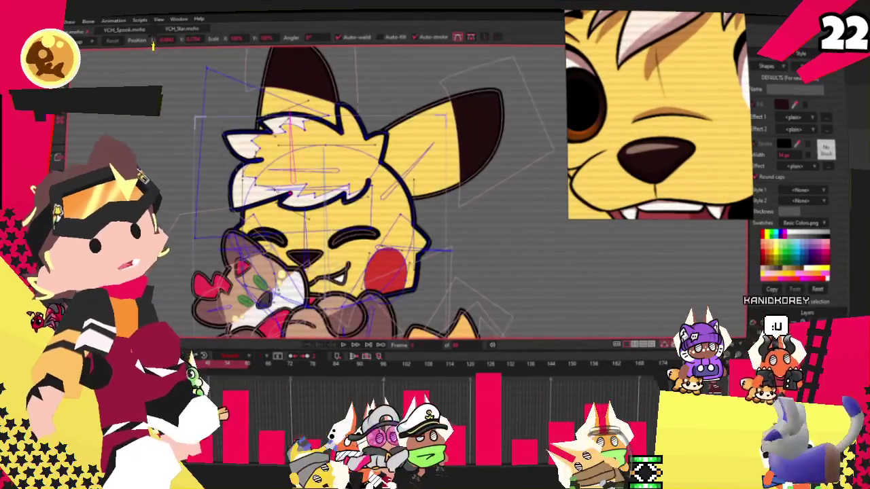
scroll(311, 202, "up", 2)
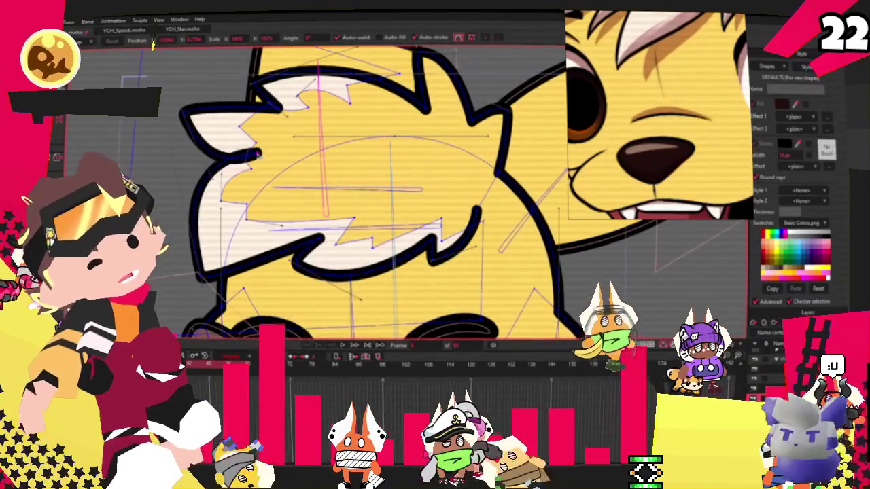
key("ctrl+z")
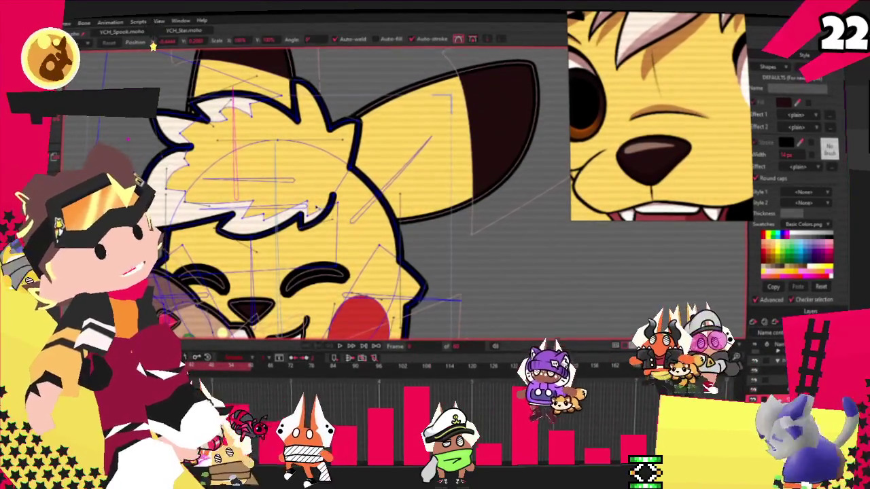
scroll(204, 136, "up", 3)
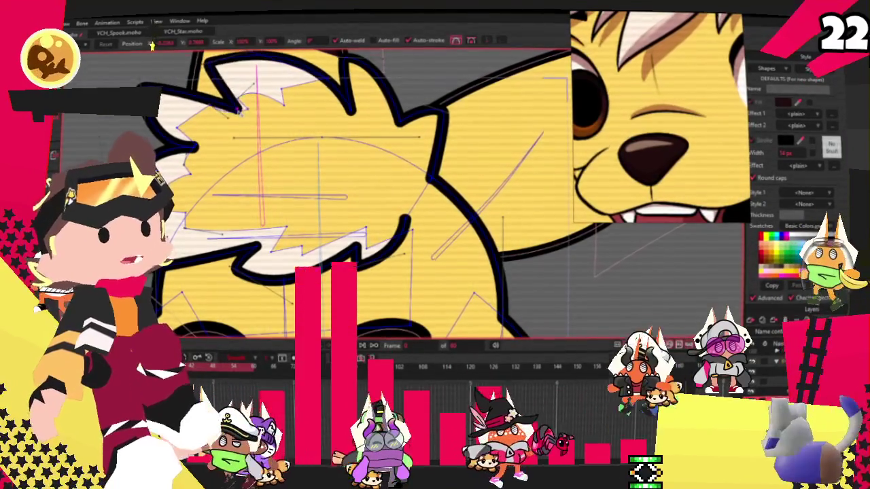
scroll(233, 116, "down", 2)
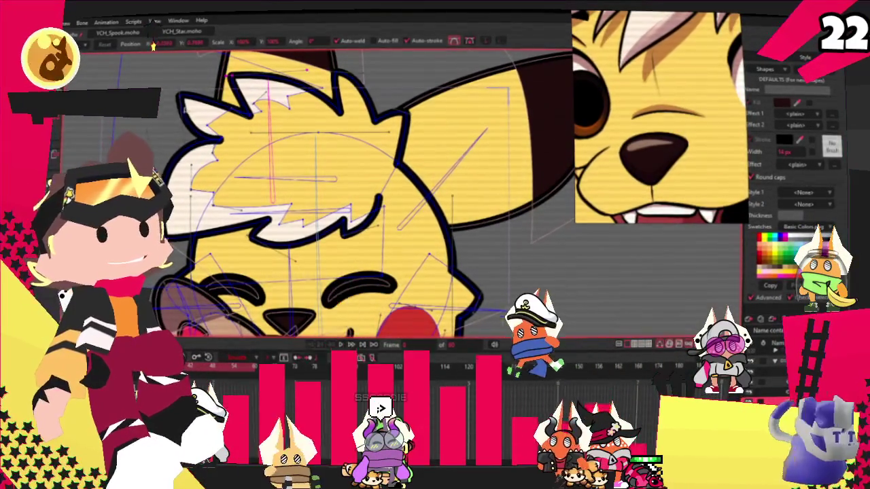
scroll(234, 117, "up", 3)
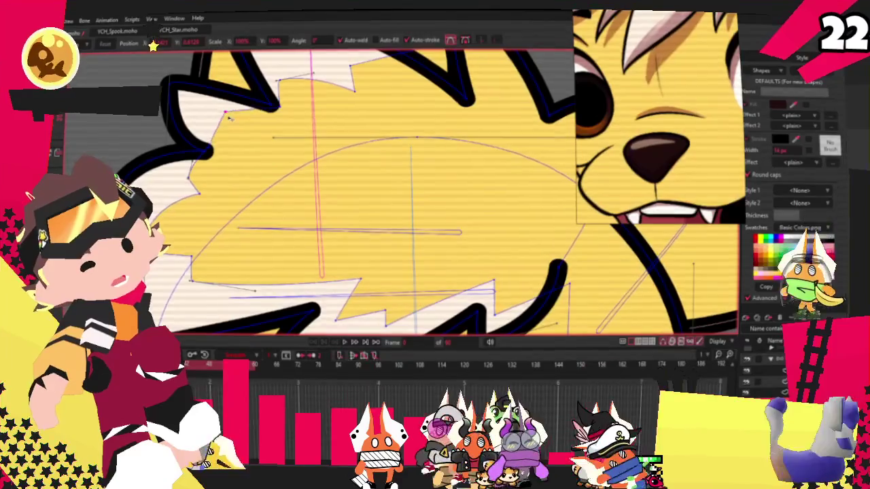
scroll(232, 120, "down", 2)
scroll(231, 119, "down", 4)
scroll(233, 204, "up", 3)
scroll(157, 141, "down", 1)
scroll(158, 141, "down", 3)
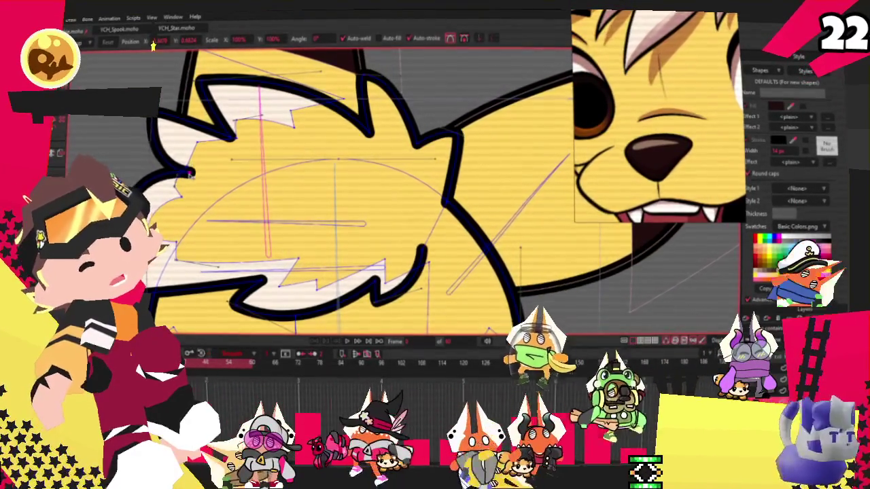
scroll(316, 190, "down", 3)
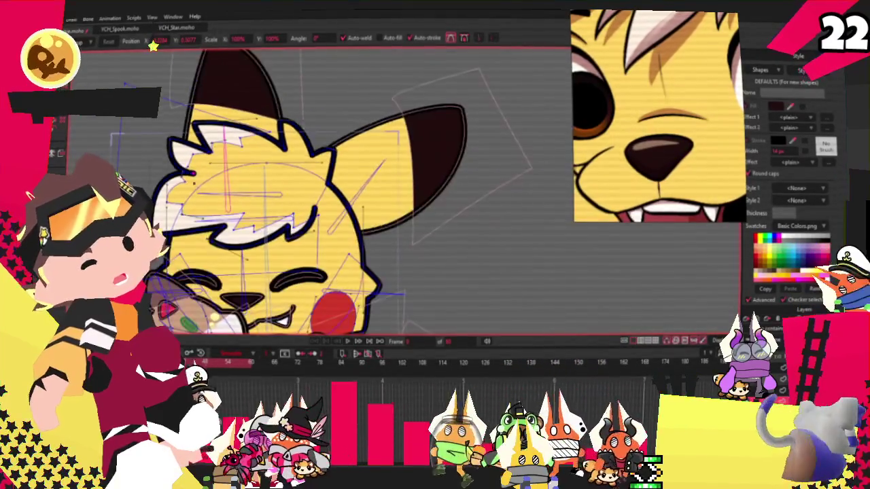
scroll(217, 214, "up", 2)
scroll(210, 123, "down", 2)
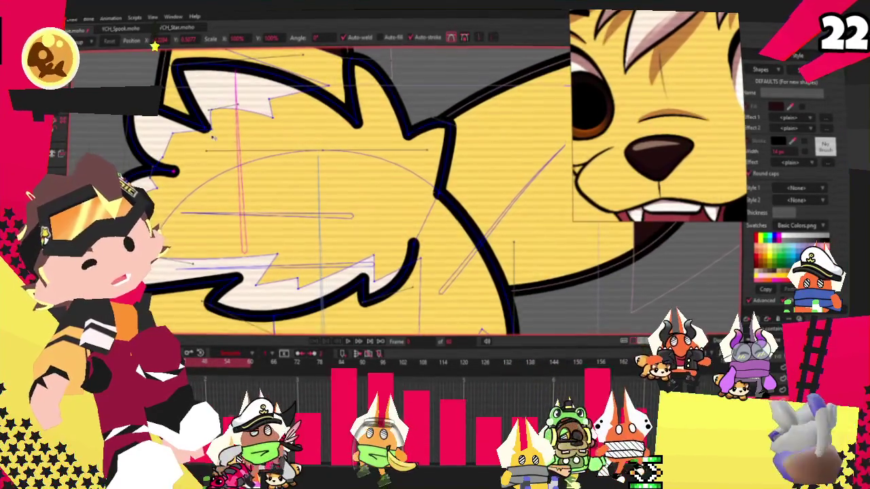
scroll(209, 122, "down", 2)
scroll(210, 123, "down", 2)
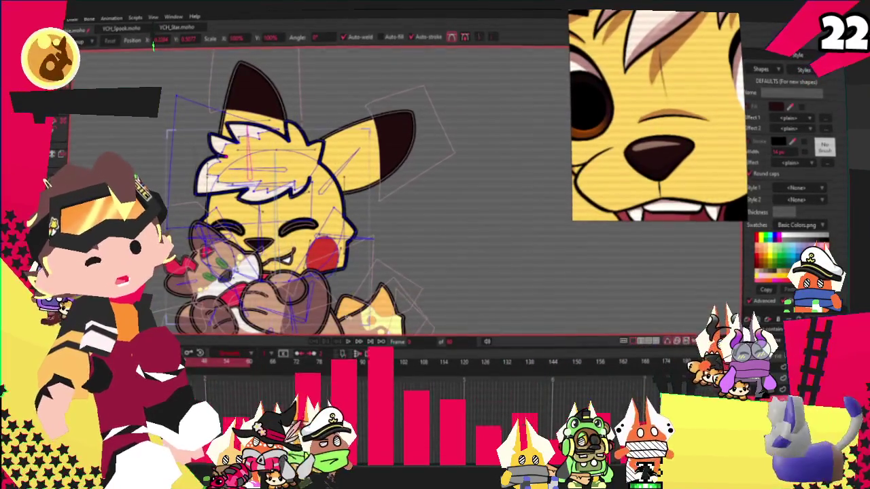
scroll(251, 205, "down", 3)
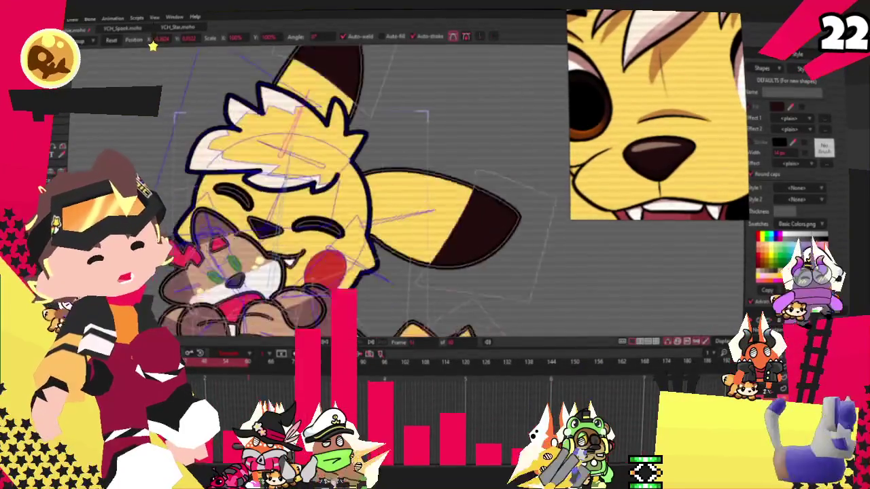
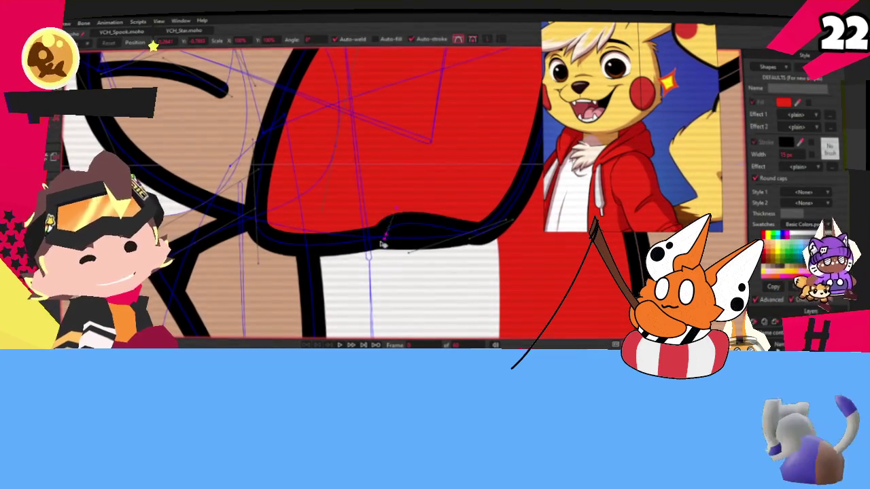
Drag the red arm's bottom curve point down-right to smooth its edge against the white robe.
left_click_drag(372, 242, 377, 246)
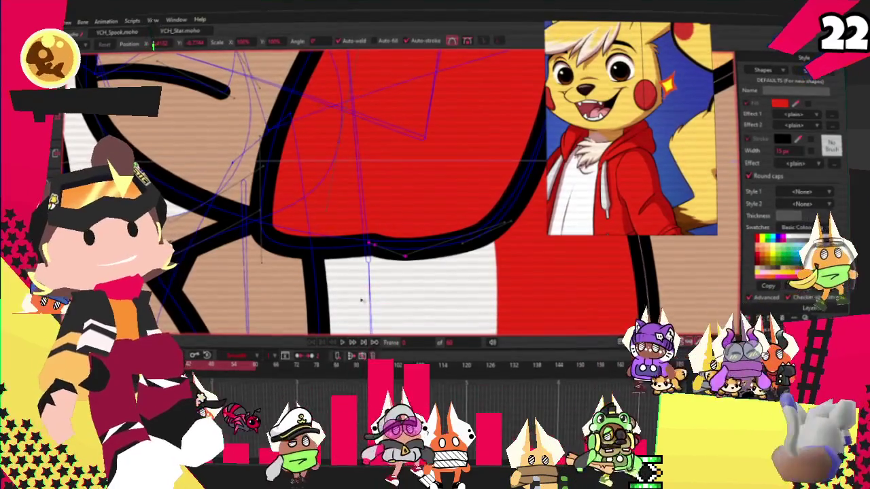
scroll(373, 188, "down", 5)
scroll(357, 165, "up", 5)
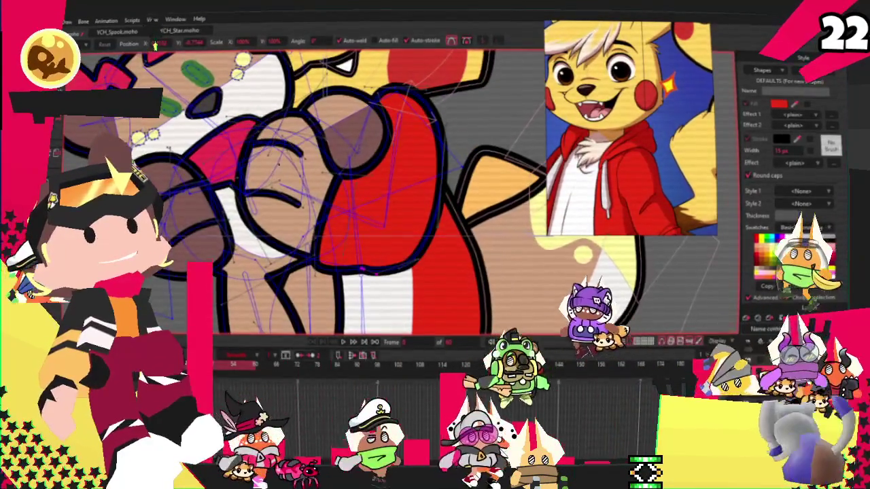
With Select Shape, pick the fist's thumb fill and knuckle shapes.
key("q")
left_click(356, 164)
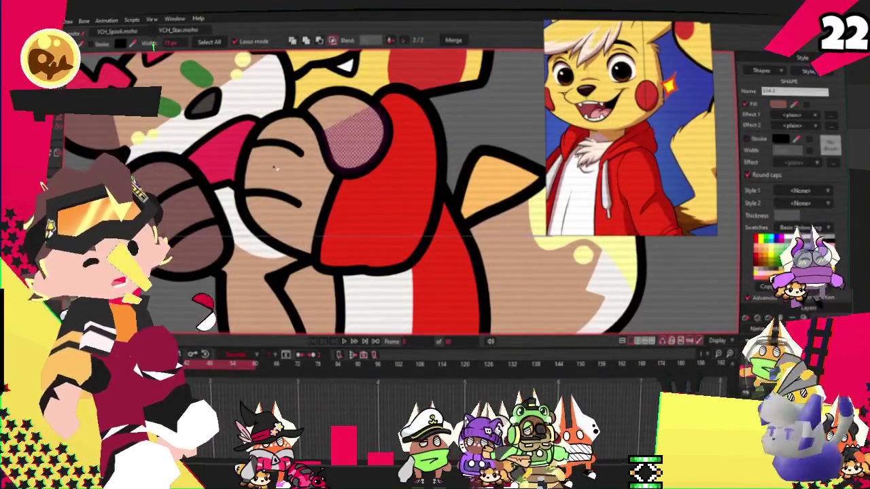
left_click(267, 165)
scroll(267, 165, "down", 5)
scroll(408, 174, "up", 5)
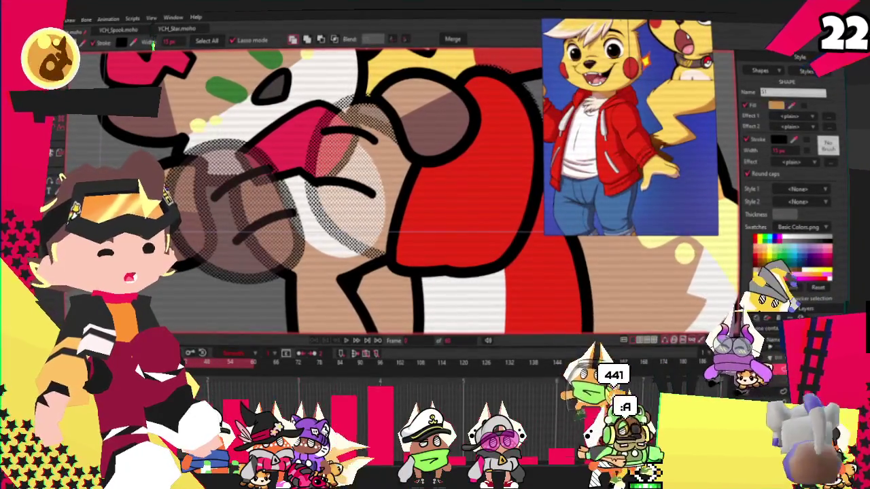
scroll(344, 104, "down", 2)
scroll(344, 105, "down", 2)
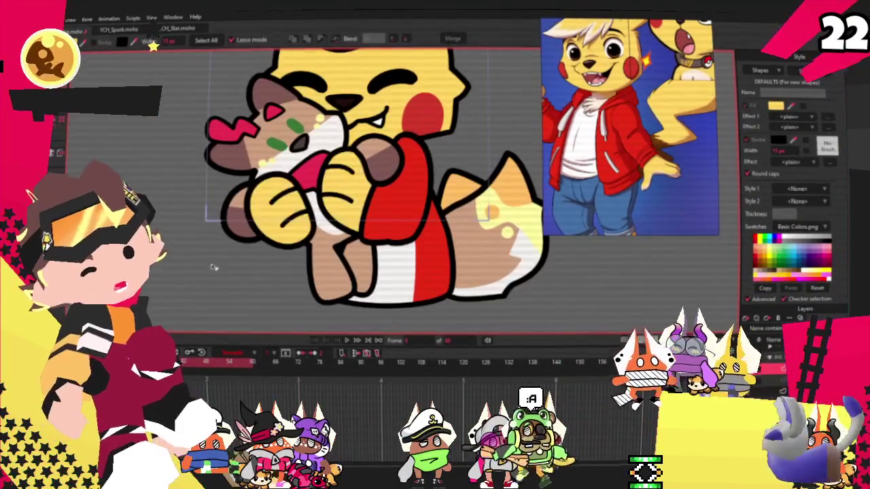
scroll(343, 105, "down", 1)
scroll(344, 105, "up", 5)
scroll(344, 104, "down", 5)
scroll(330, 142, "up", 4)
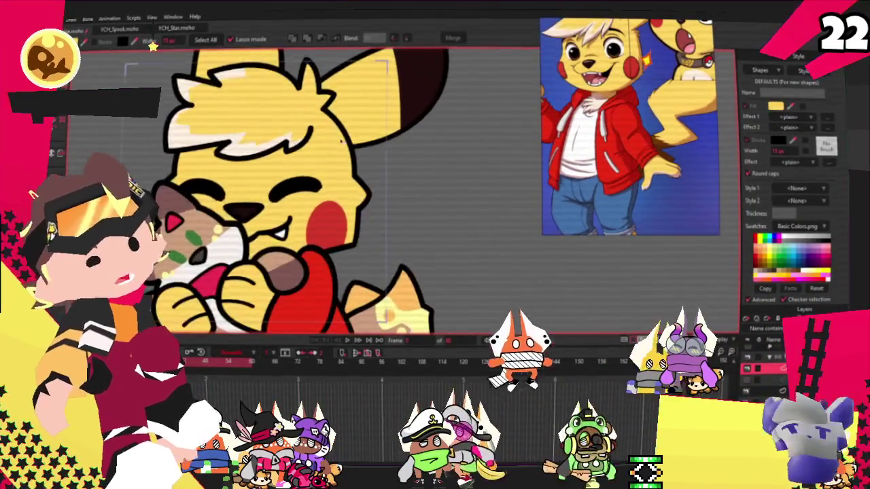
scroll(380, 211, "down", 3)
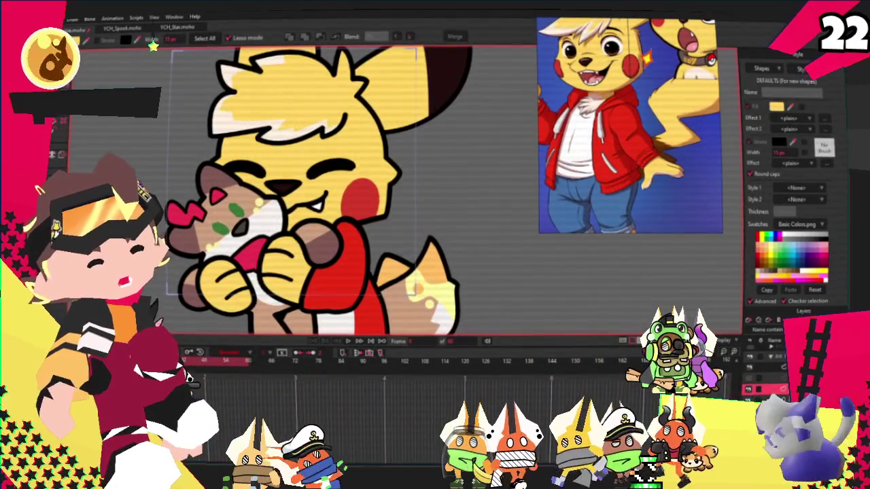
key("t")
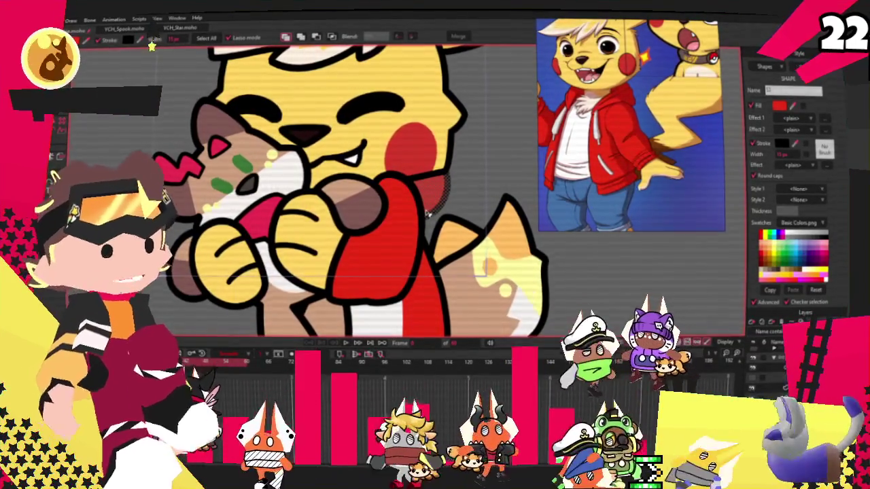
Clear the shape selection and drag the red arm's outline outward to the right.
scroll(422, 139, "up", 2)
key("t")
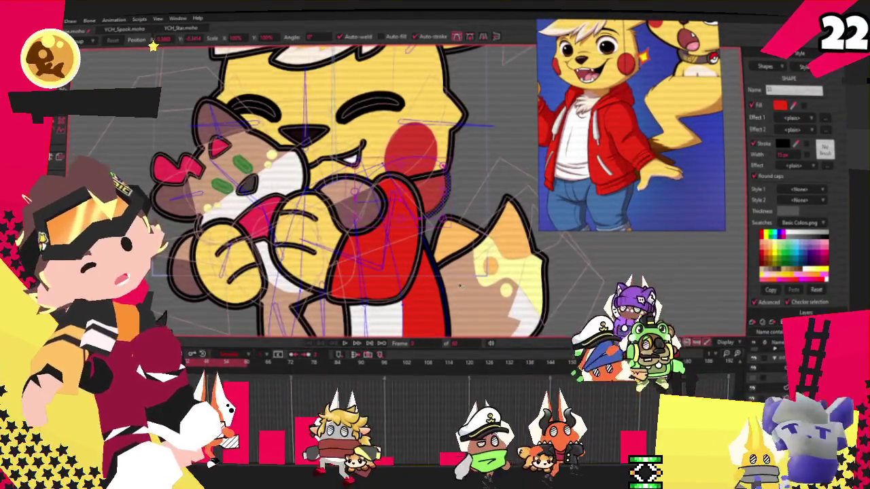
scroll(421, 140, "up", 3)
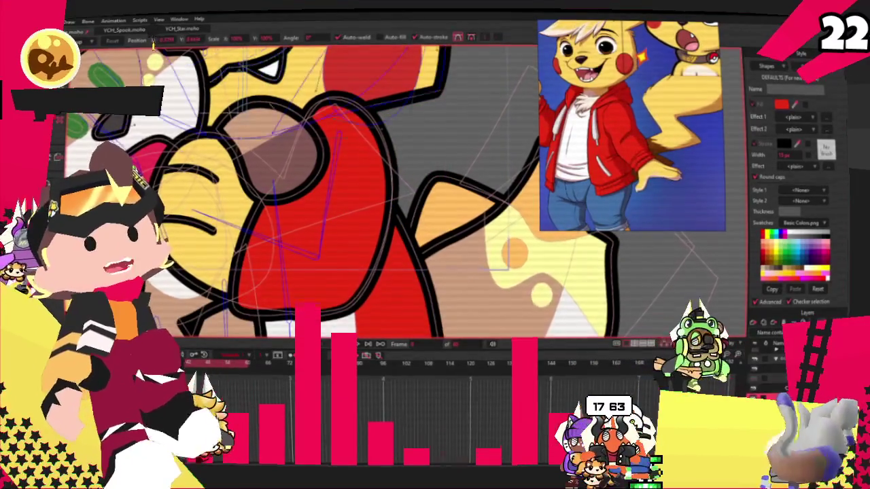
scroll(326, 190, "down", 2)
scroll(340, 170, "down", 2)
scroll(340, 171, "up", 1)
key("e")
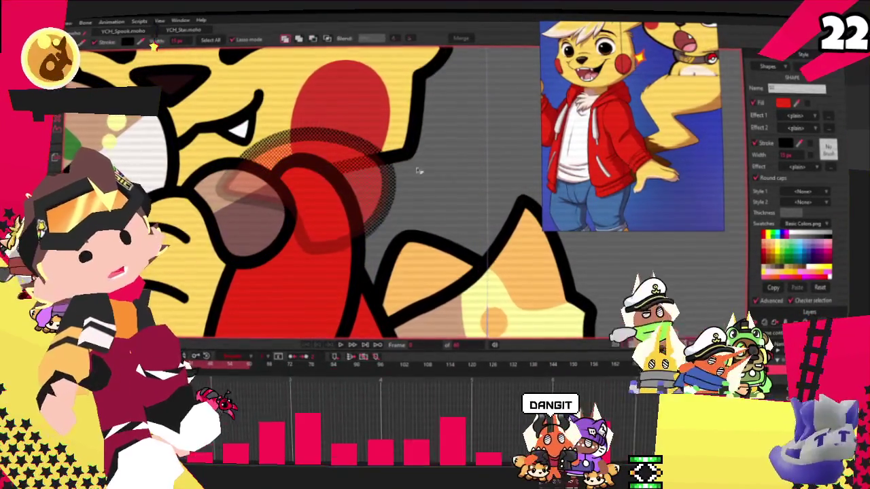
left_click(405, 164)
scroll(373, 182, "up", 2)
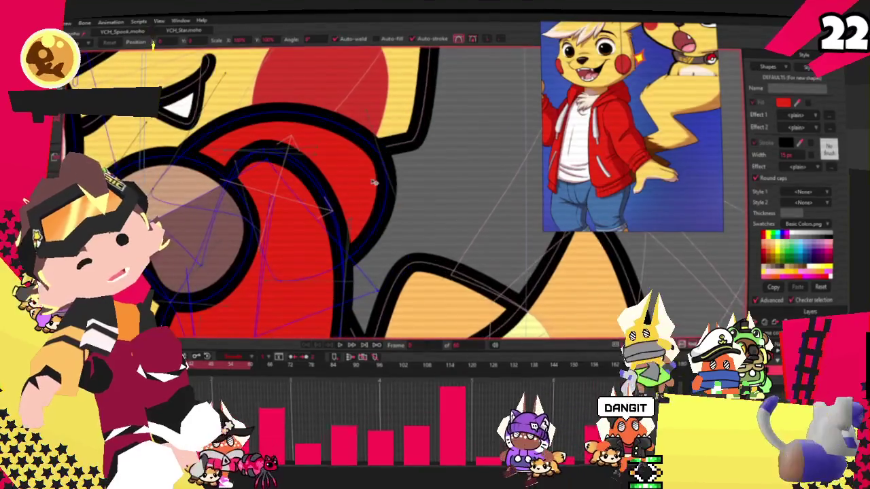
left_click_drag(384, 193, 403, 199)
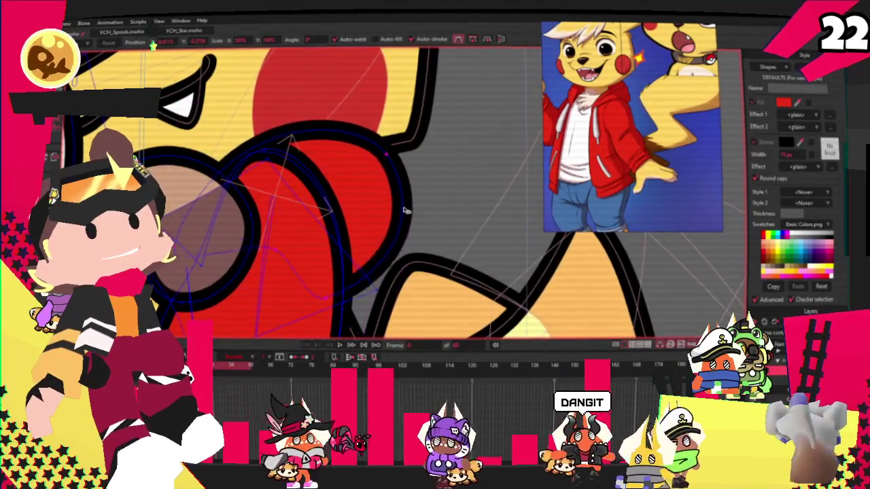
Select the red arm's outline points and play the animation to check the pose.
key("g")
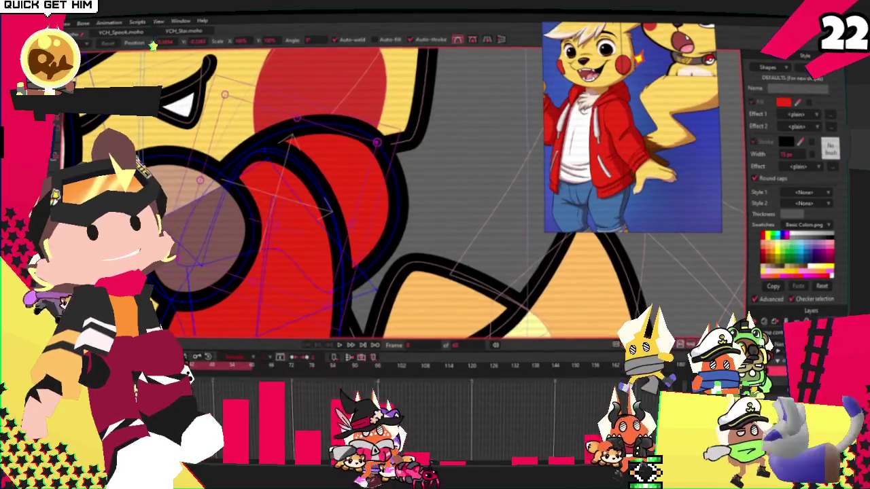
key("t")
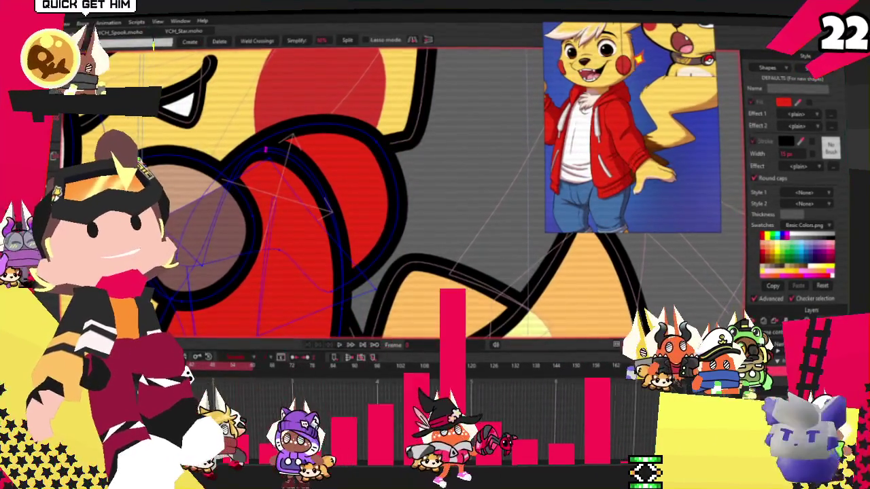
scroll(253, 168, "up", 2)
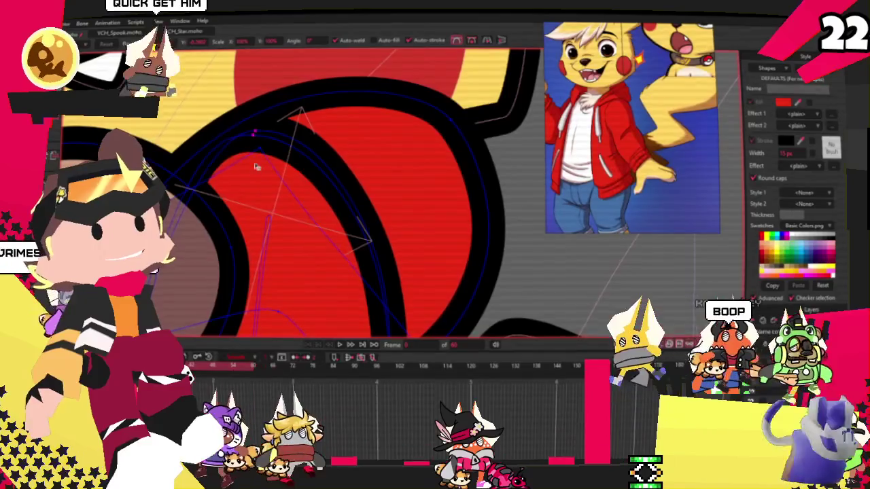
left_click(257, 142)
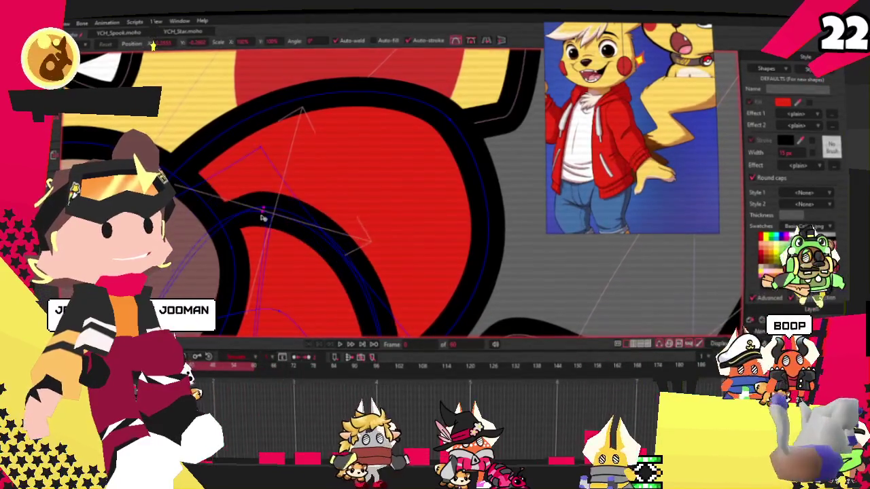
scroll(263, 217, "down", 2)
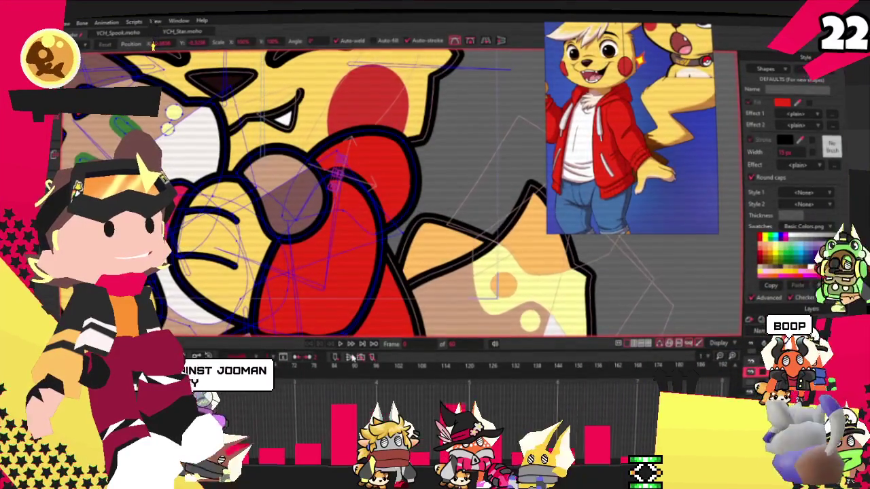
left_click(342, 345)
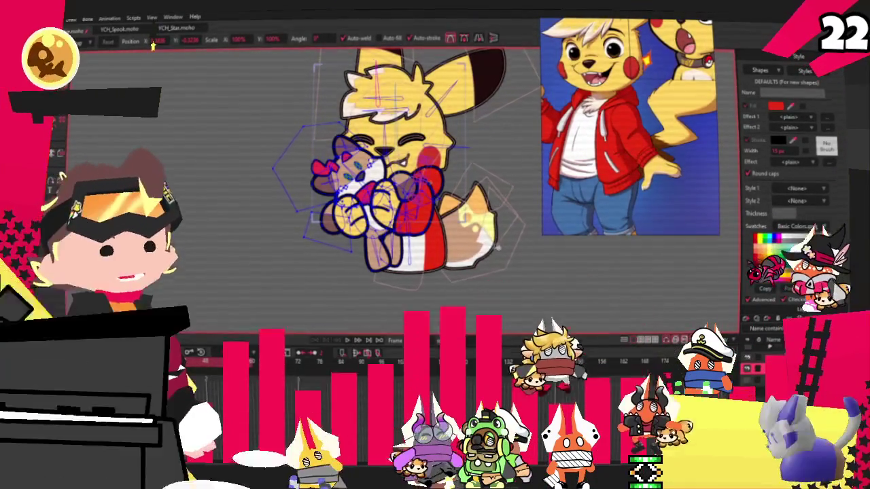
Select and delete the pale highlight markings on the tail.
scroll(512, 268, "up", 3)
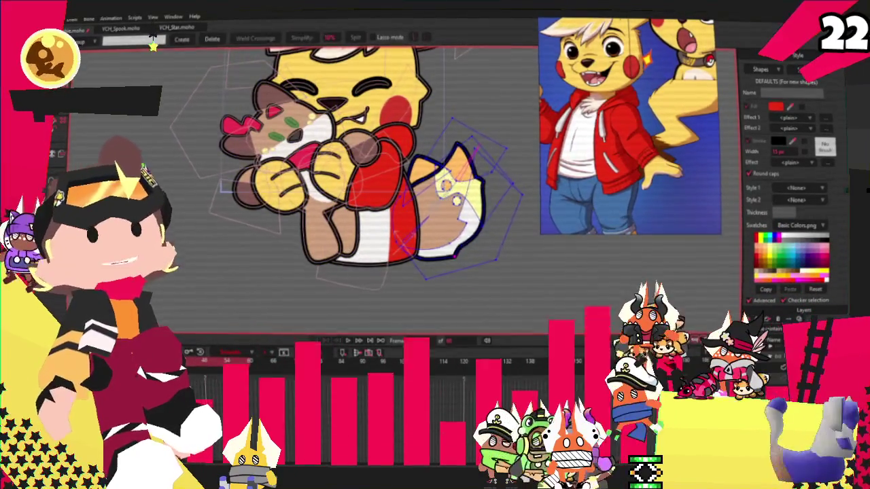
scroll(430, 207, "up", 2)
scroll(429, 207, "up", 2)
scroll(430, 207, "up", 2)
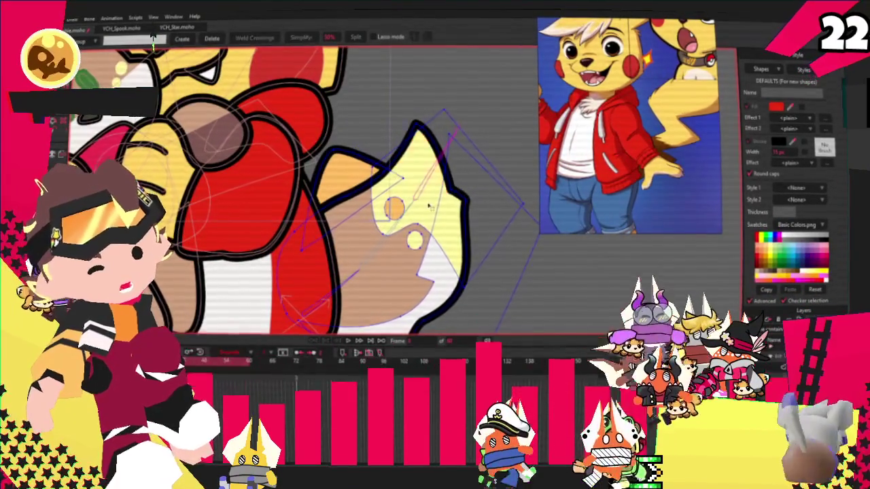
left_click(429, 206)
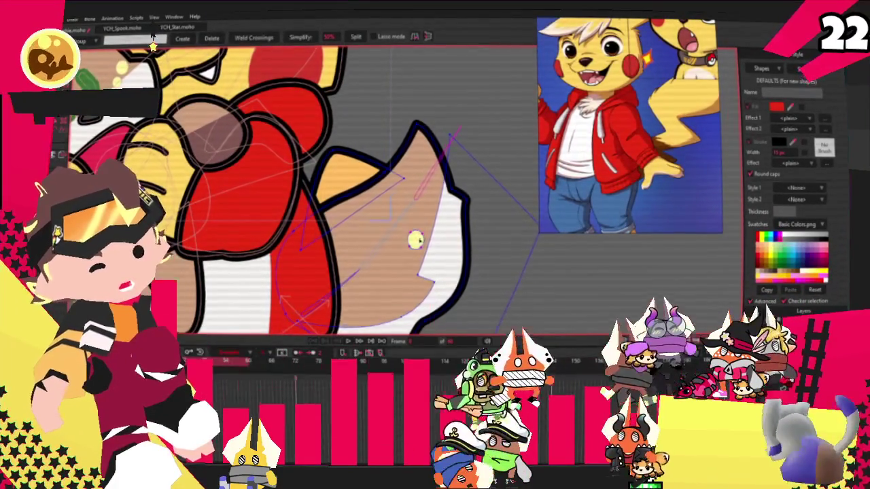
key("Delete")
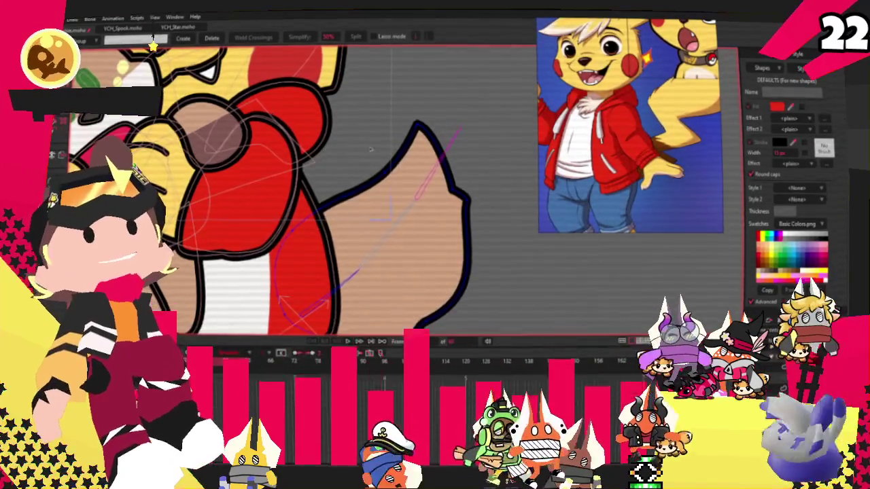
scroll(401, 204, "down", 2)
scroll(410, 242, "down", 2)
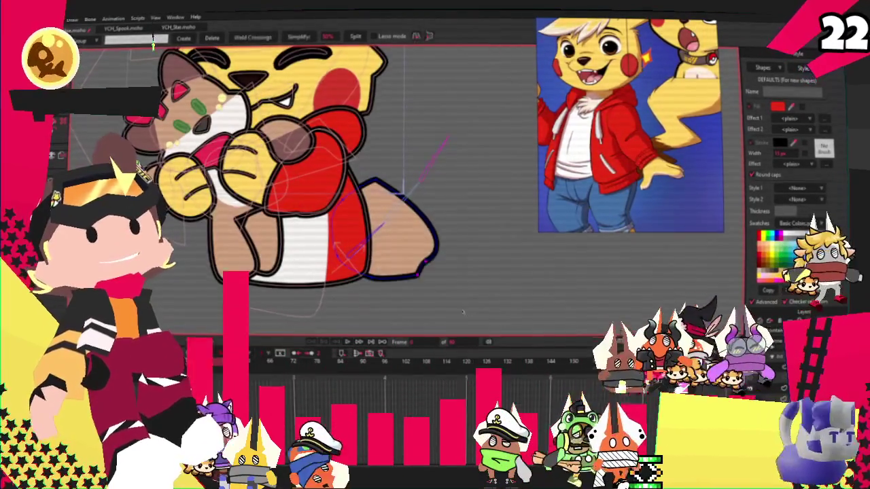
Move the tail's points so the tail swings to point right.
key("t")
scroll(390, 292, "up", 2)
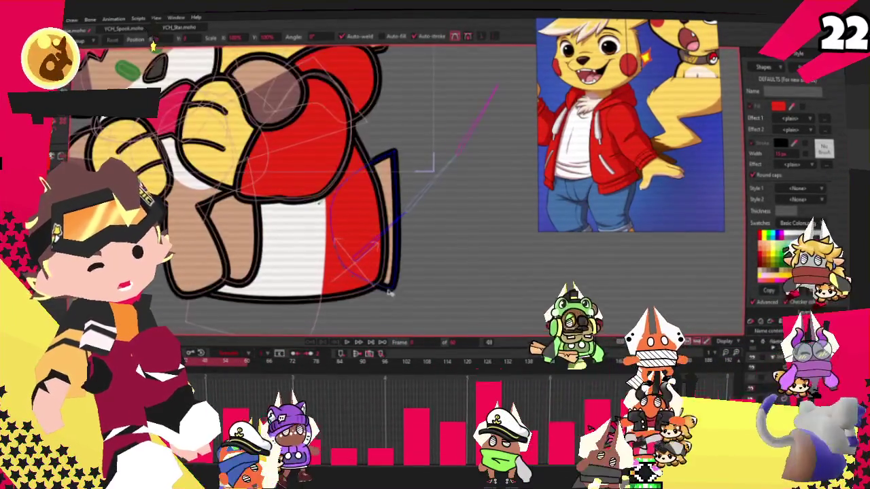
left_click_drag(390, 292, 421, 280)
key("a")
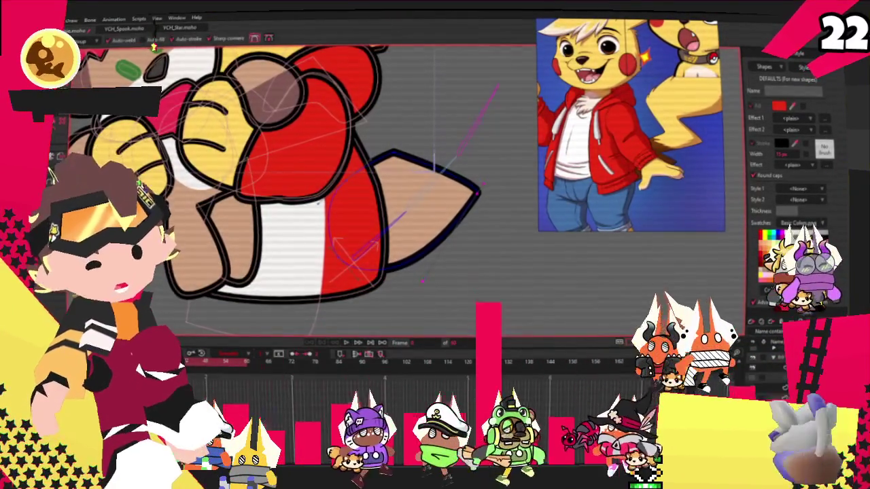
scroll(408, 204, "down", 2)
scroll(407, 204, "up", 2)
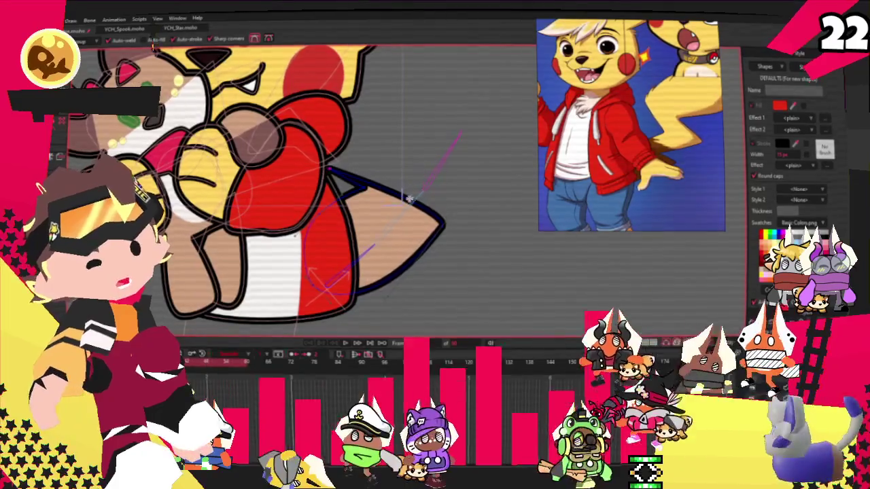
Raise the tail's upper corner and stretch its upper edge up and right to enlarge it.
left_click_drag(409, 199, 399, 138)
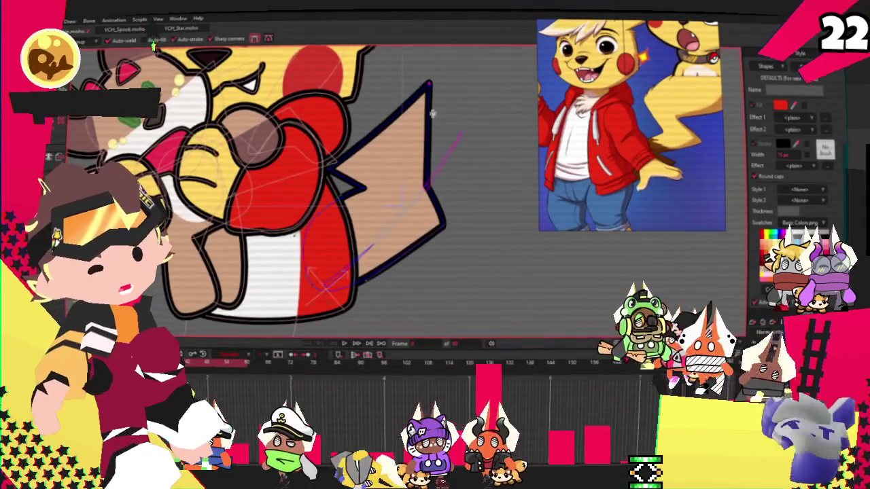
scroll(498, 174, "down", 2)
scroll(435, 193, "up", 2)
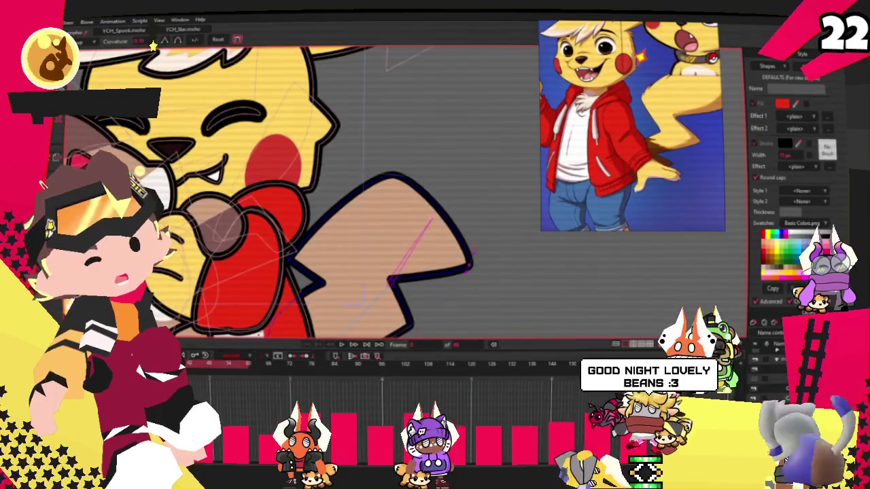
left_click_drag(346, 176, 333, 223)
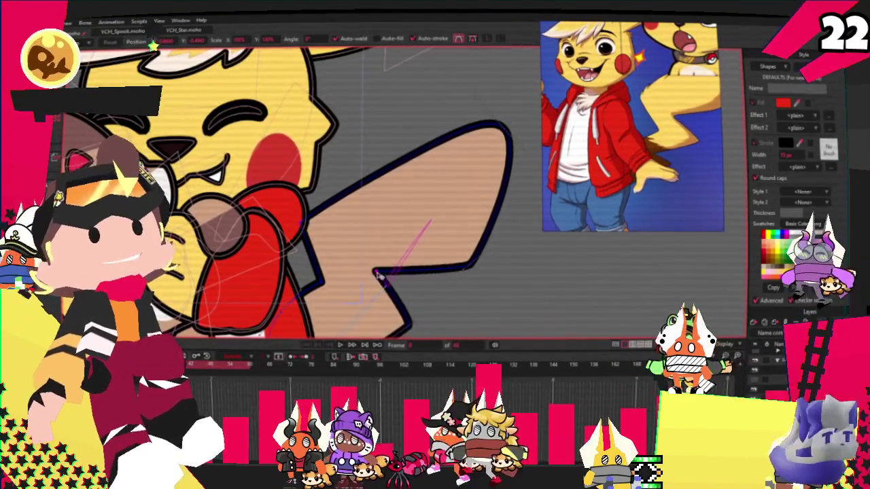
scroll(360, 257, "down", 1)
scroll(359, 258, "up", 1)
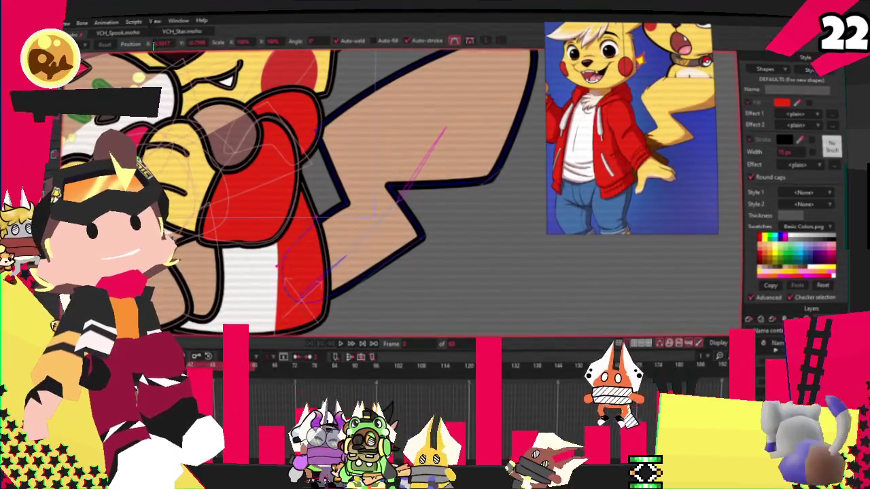
Add a new segment to the tail outline and pull the zigzag corners to straighten the lower edge.
key("a")
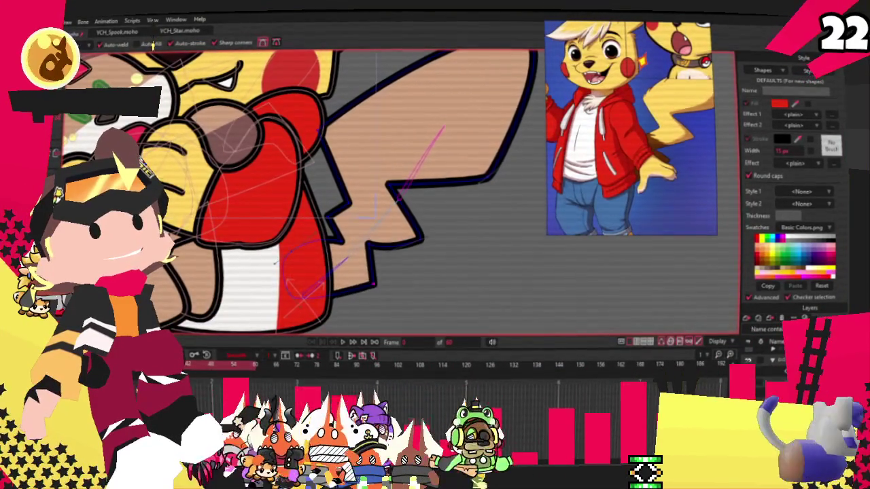
scroll(353, 212, "up", 1)
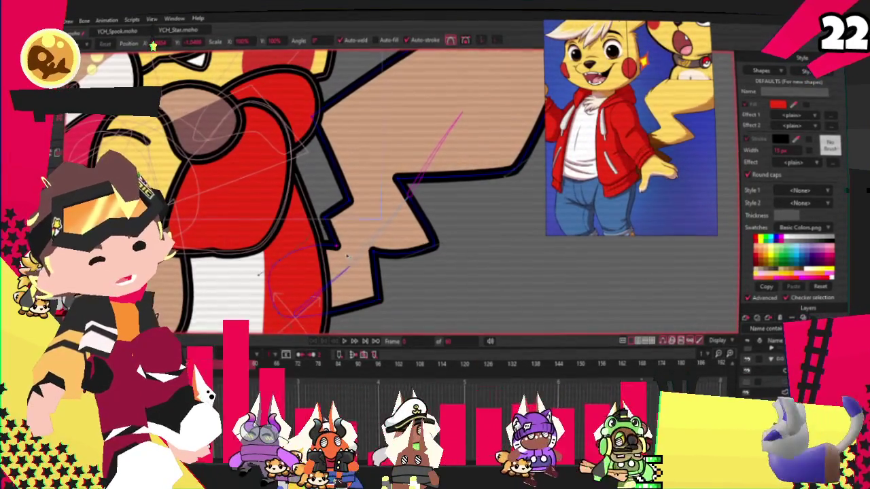
left_click_drag(376, 260, 437, 250)
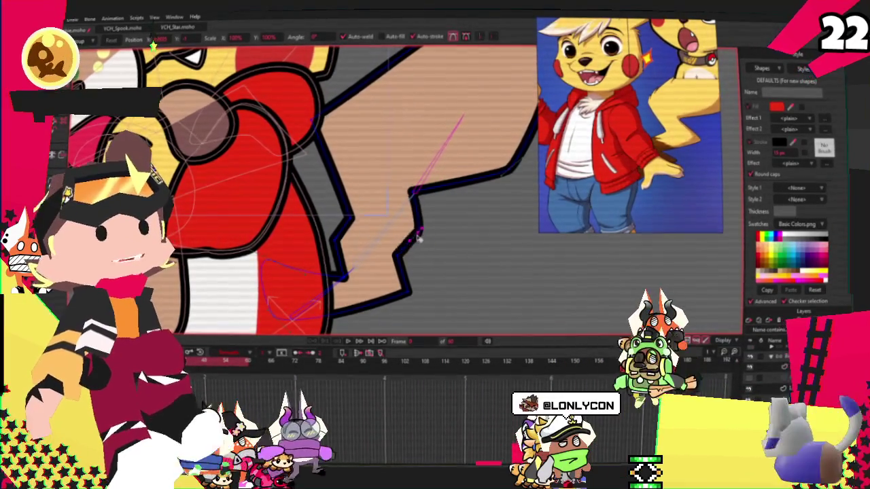
left_click_drag(411, 292, 381, 305)
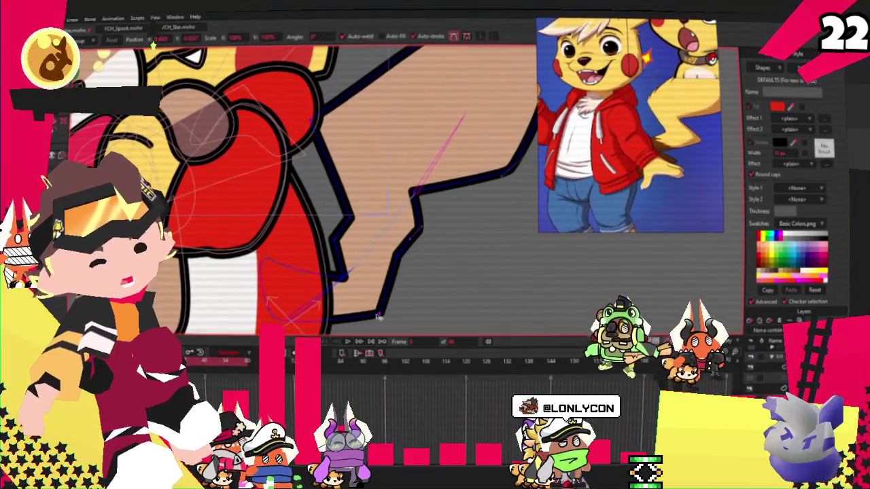
left_click_drag(395, 260, 382, 267)
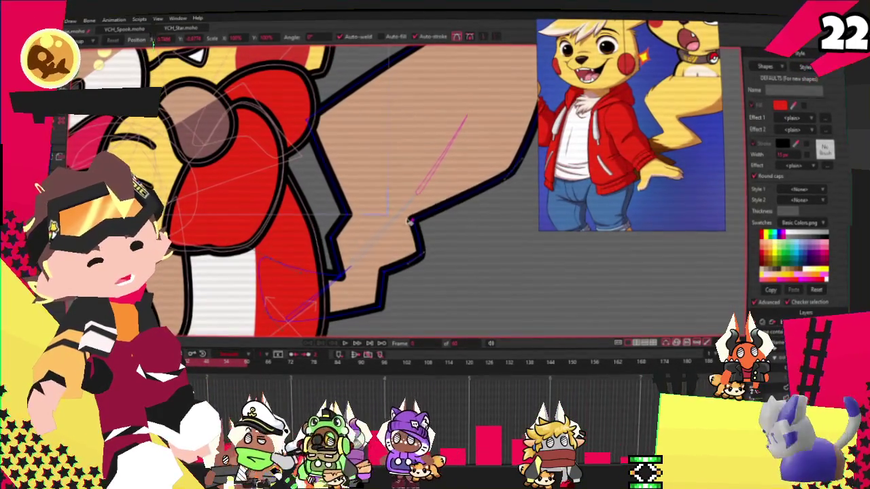
left_click_drag(422, 250, 407, 238)
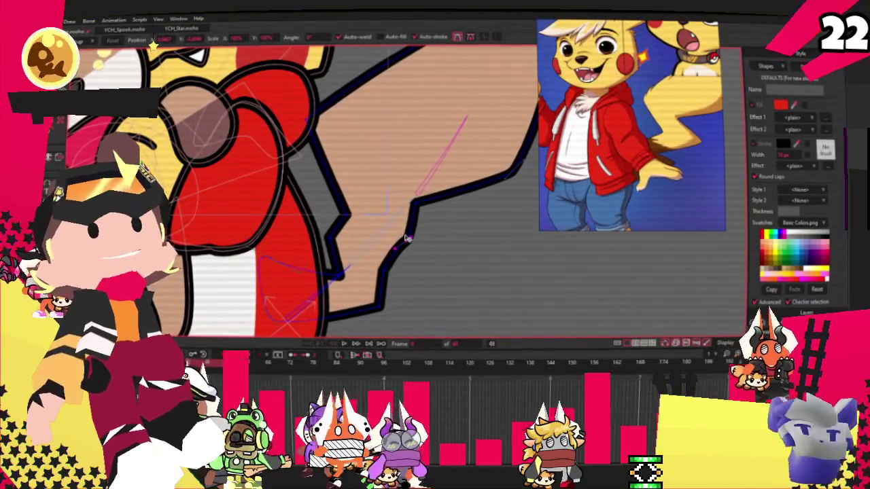
scroll(401, 251, "up", 1)
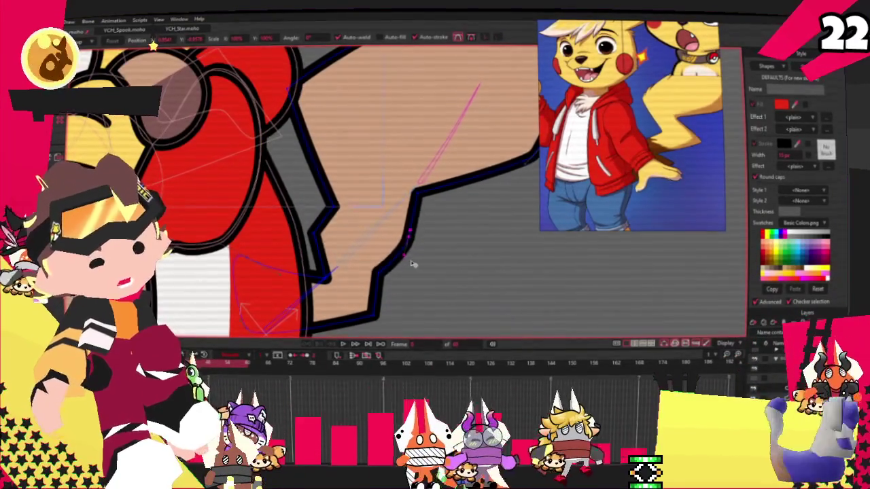
scroll(343, 255, "up", 2)
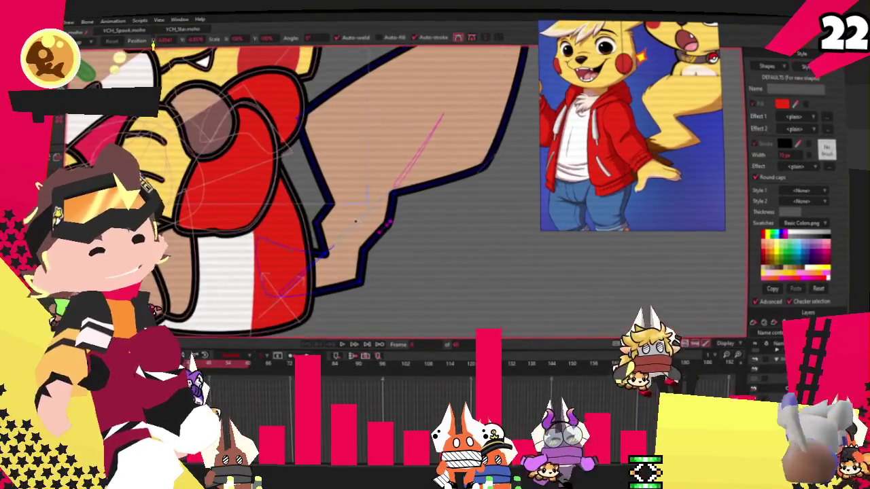
Select the tan tail shape and fill it with the yellow swatch.
key("q")
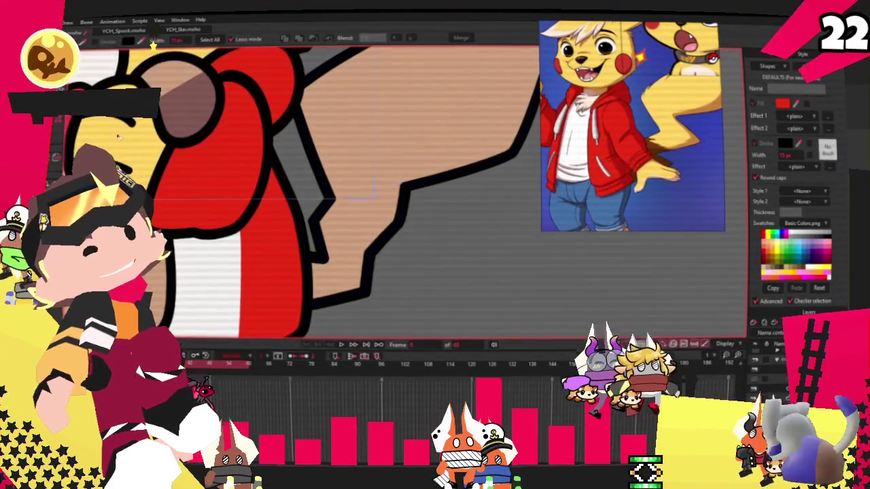
left_click(372, 188)
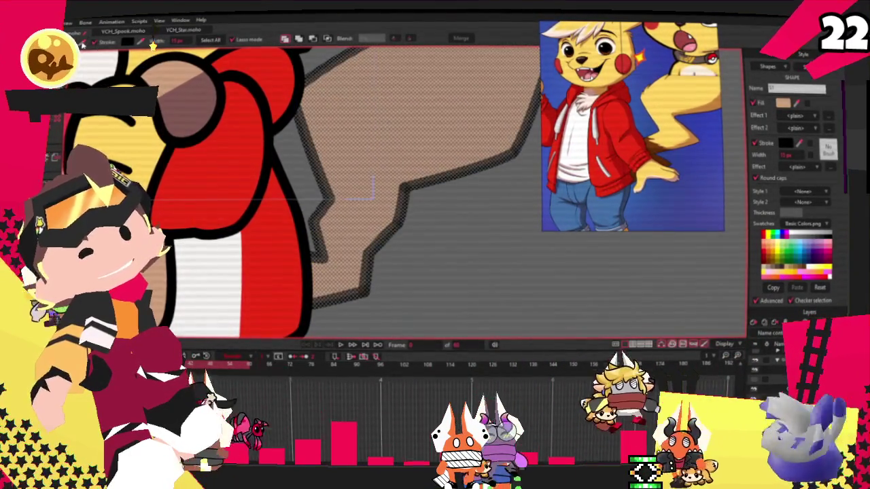
left_click(329, 177)
scroll(329, 176, "down", 3)
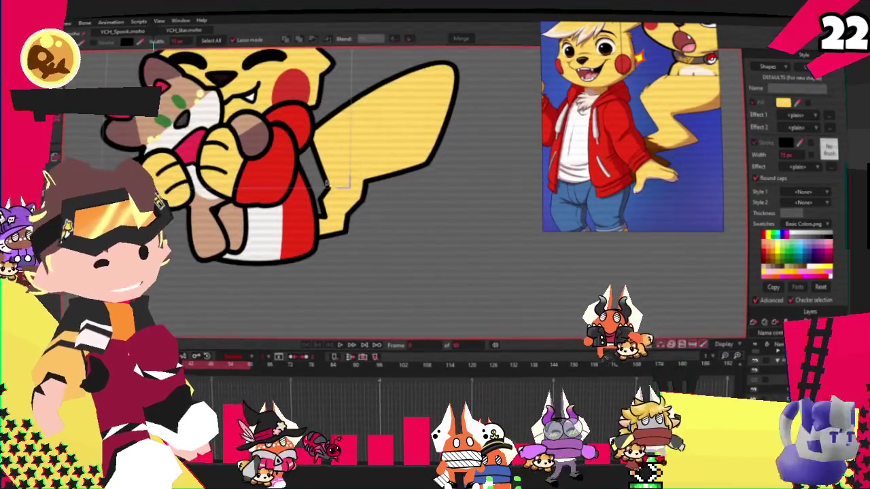
Shift a point on the tail outline slightly to the right.
key("t")
scroll(387, 159, "up", 2)
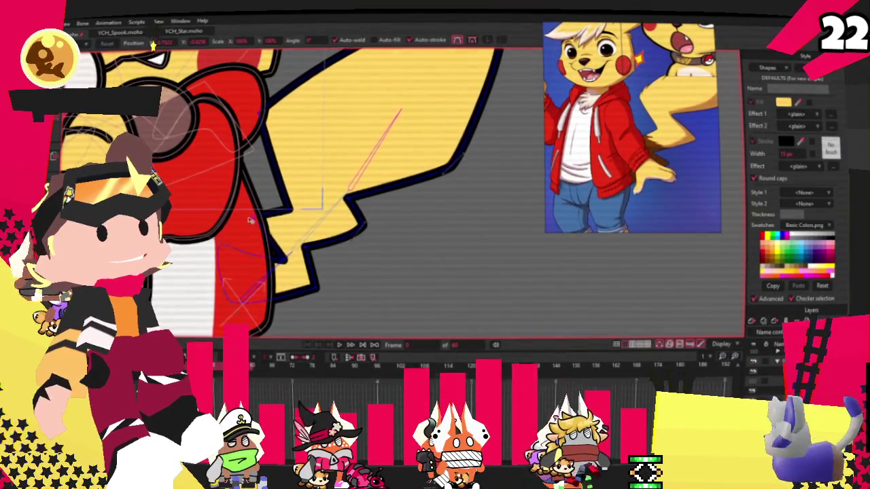
left_click_drag(296, 214, 310, 214)
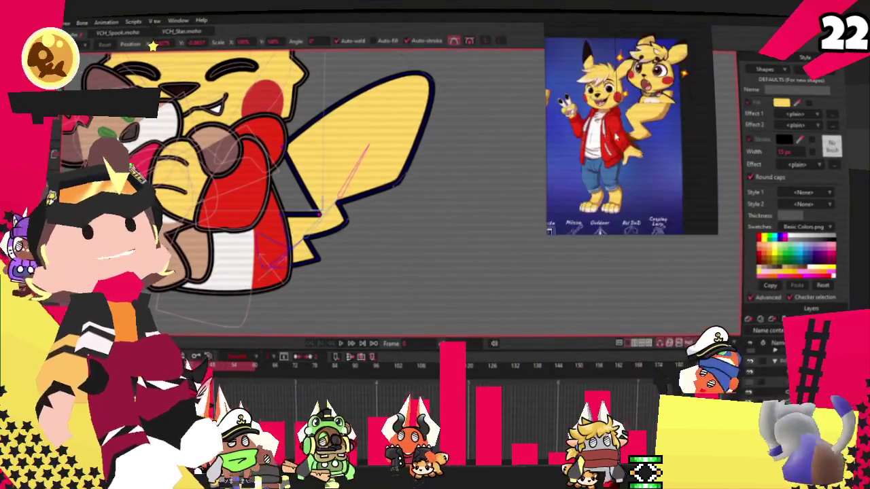
Switch to the Select Bone tool (B) and select everything with Ctrl+A.
scroll(369, 96, "up", 2)
scroll(437, 316, "down", 2)
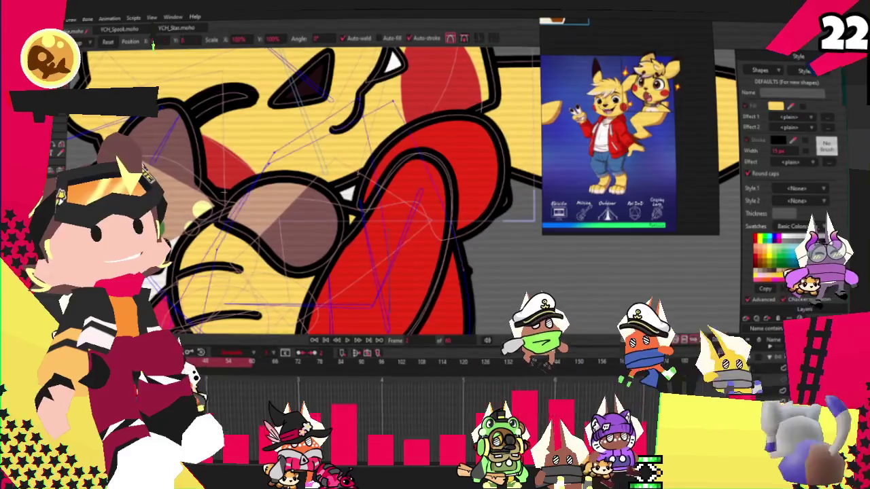
key("b")
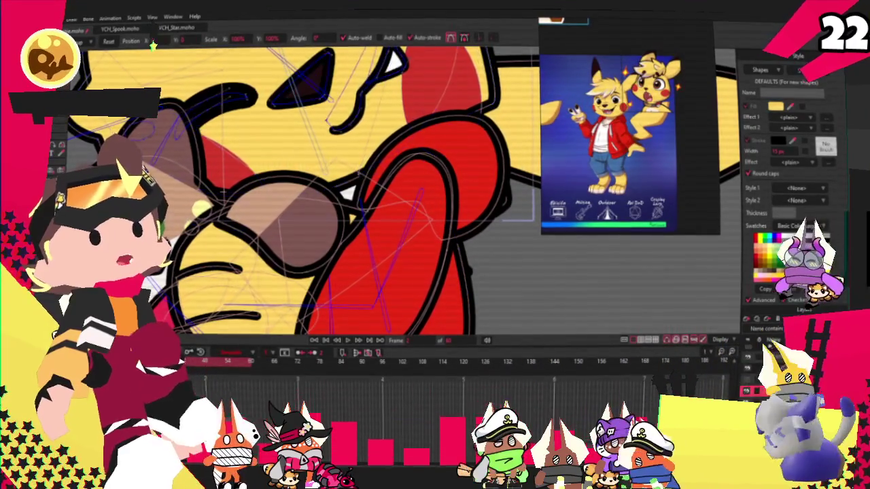
key("ctrl+a")
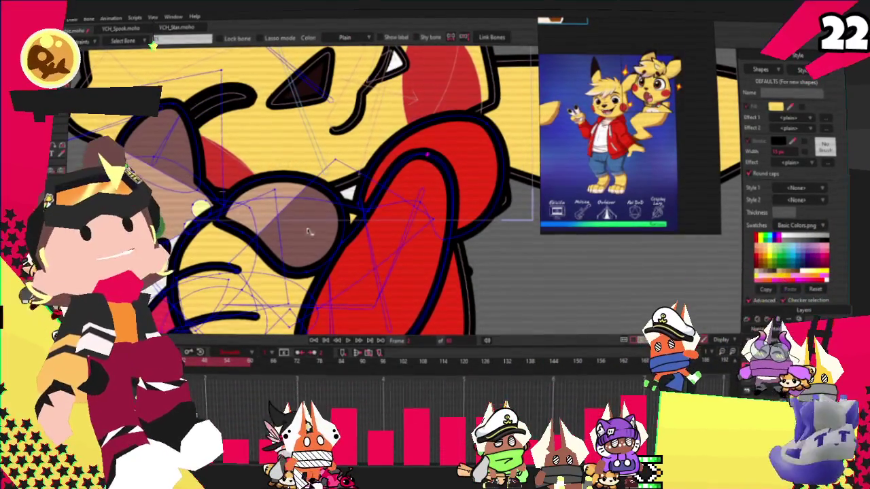
Switch to the Add Point tool (G) and zoom around the plush's face.
key("g")
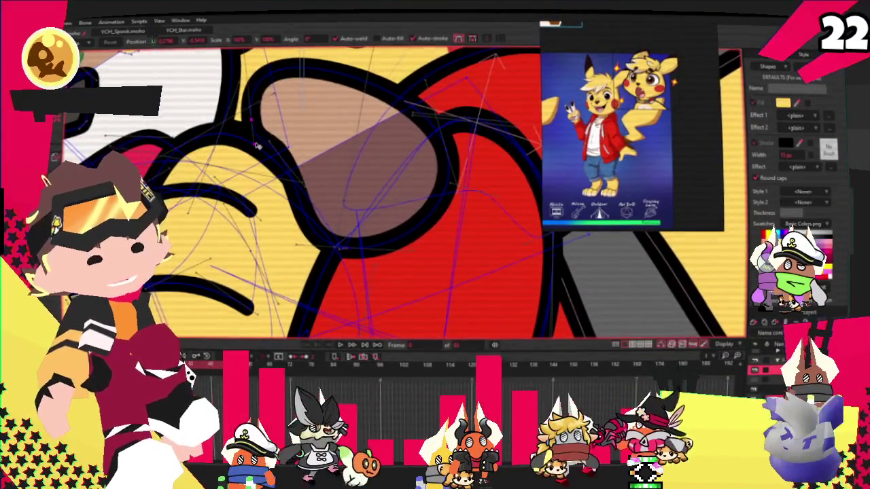
scroll(257, 122, "up", 2)
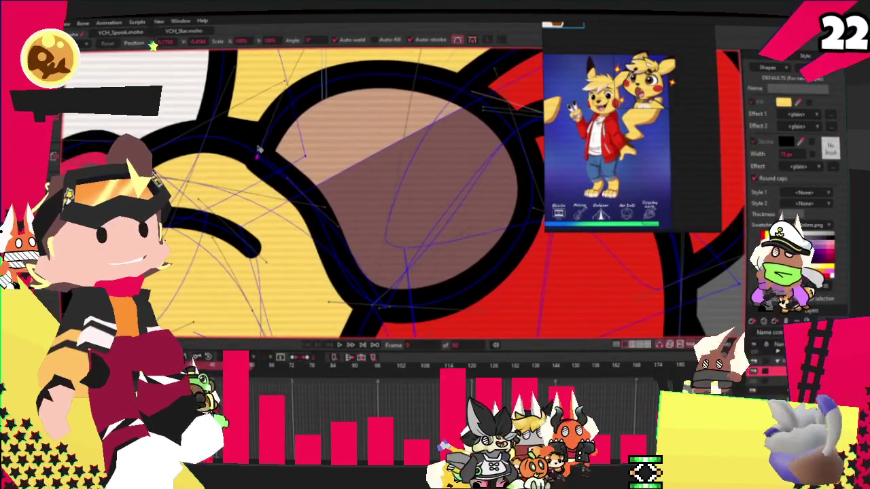
scroll(258, 148, "down", 3)
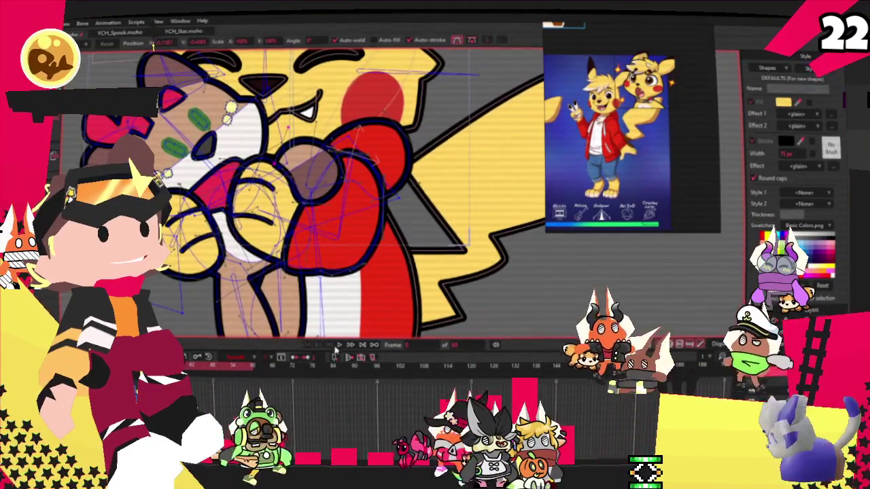
scroll(329, 237, "down", 3)
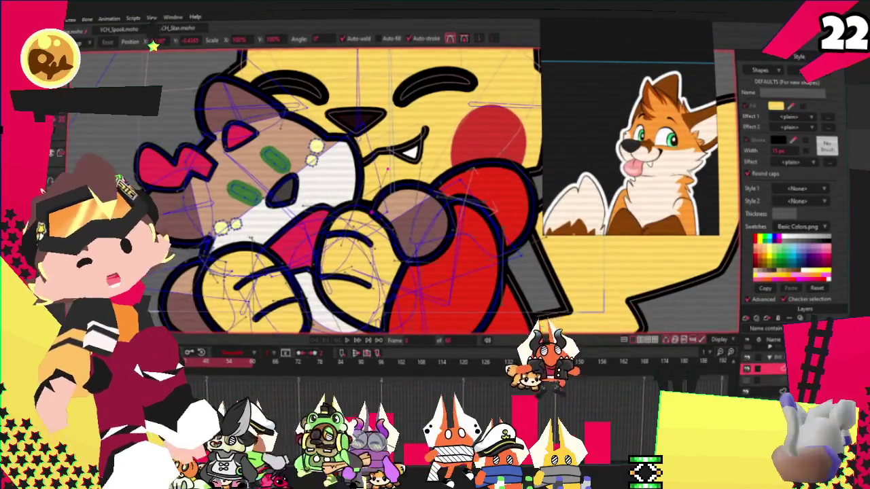
Select the plush's head, cream cheek and green face shapes, then zoom in on its face.
left_click(174, 215)
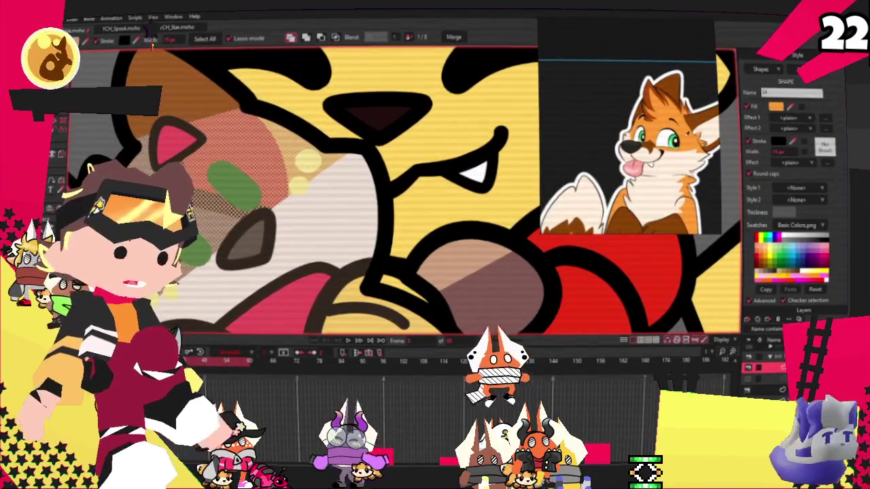
left_click(326, 231)
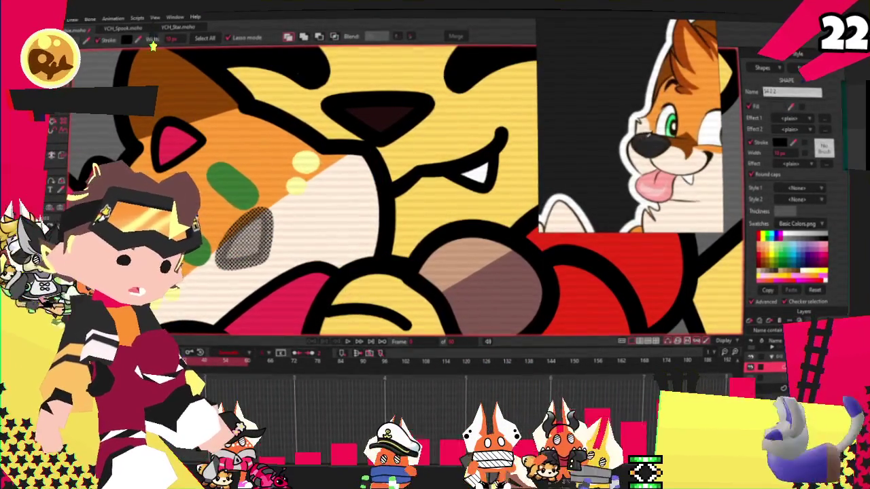
left_click(233, 194)
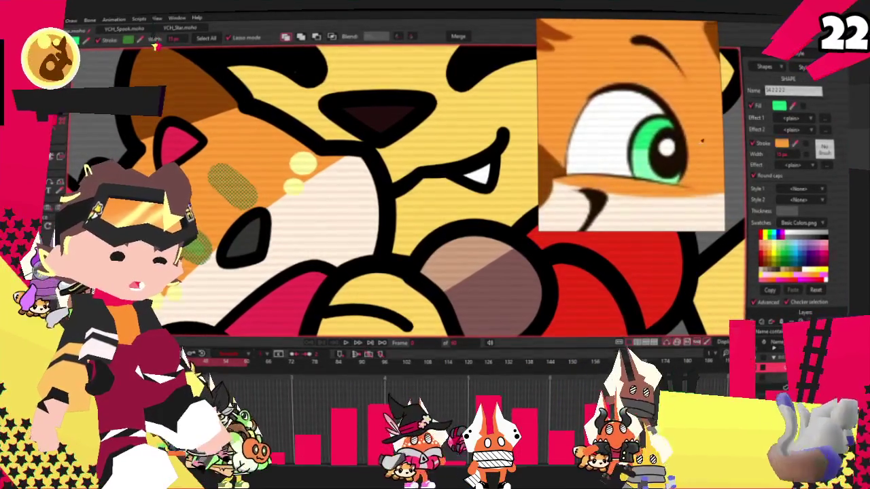
key("ctrl+r")
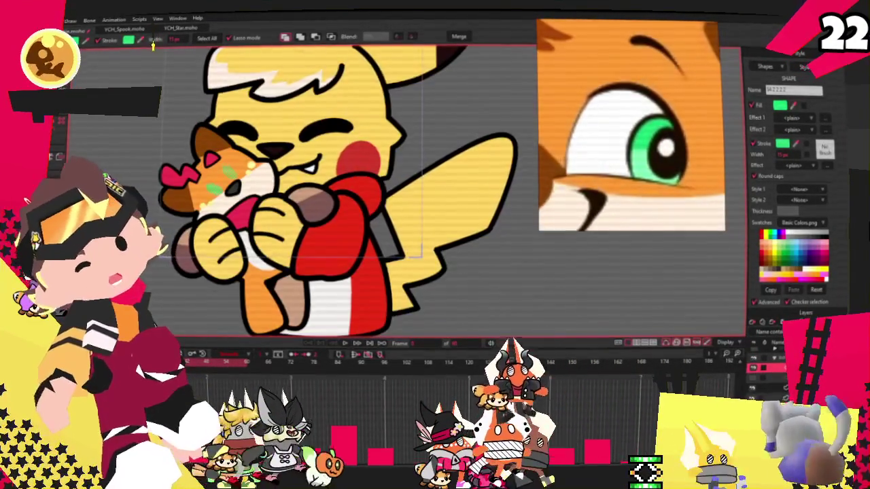
key("g")
scroll(192, 179, "up", 5)
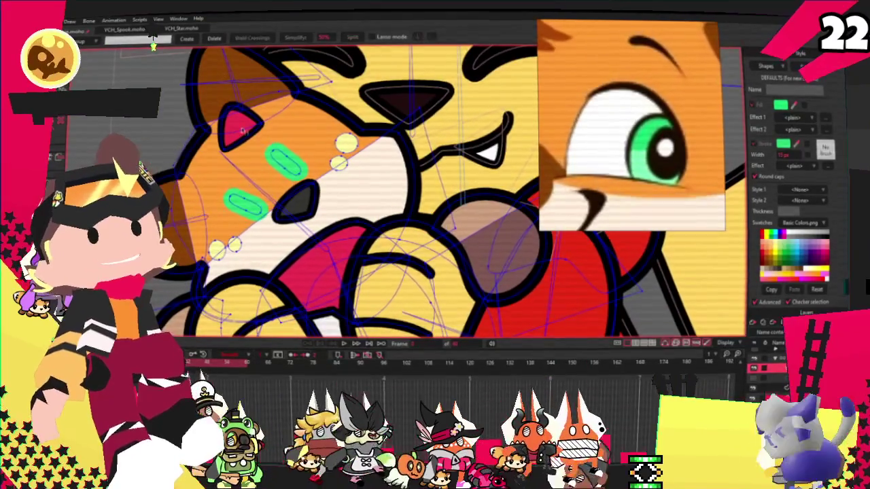
key("ctrl+r")
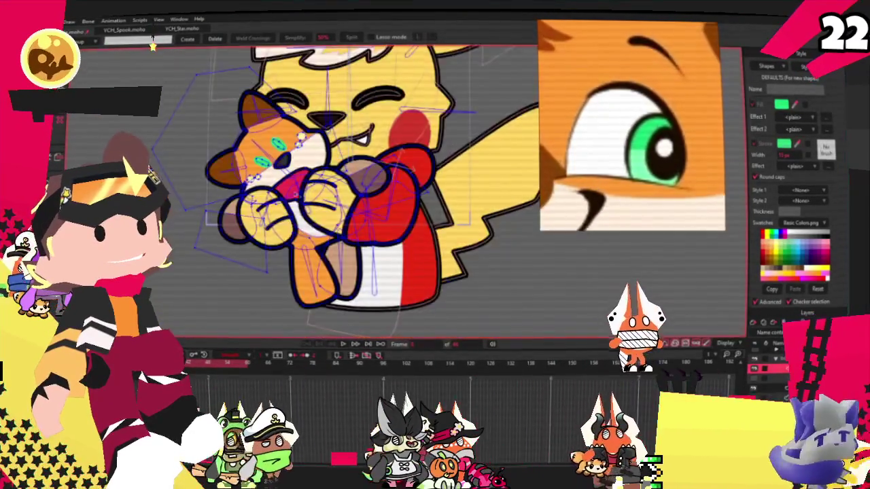
Return to Select Shape and pick the brown belly shape.
scroll(274, 193, "up", 5)
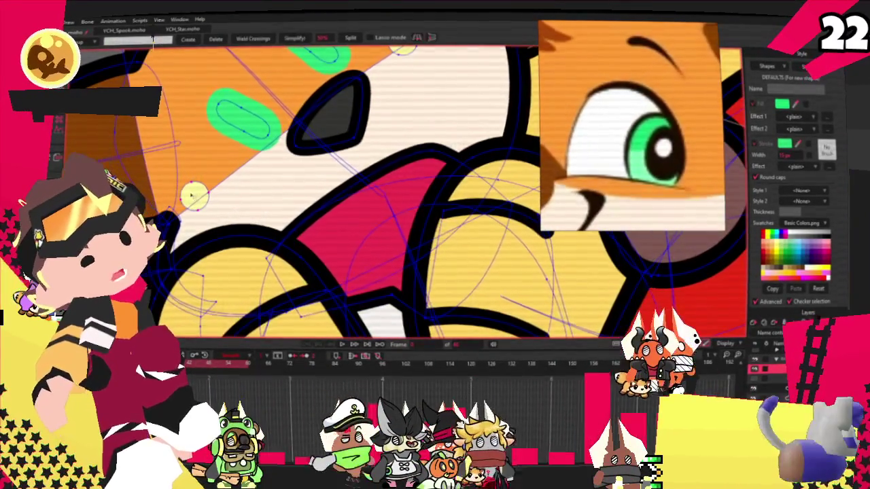
scroll(333, 123, "down", 2)
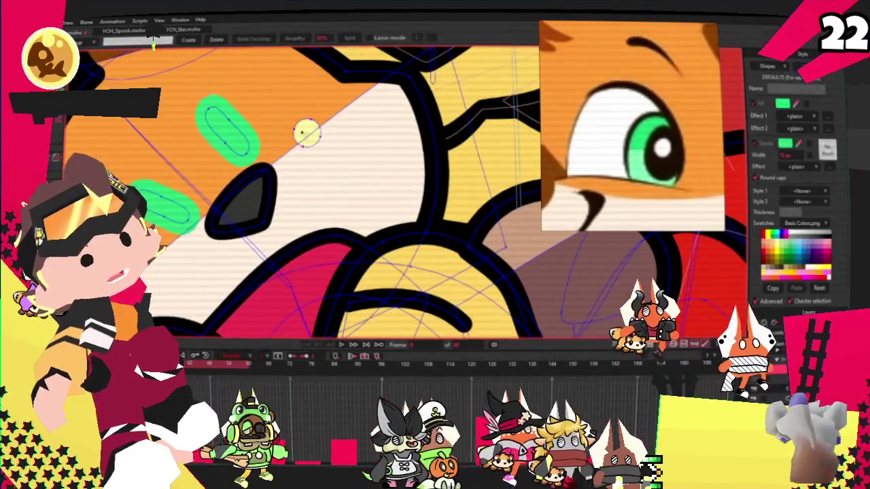
scroll(396, 164, "down", 3)
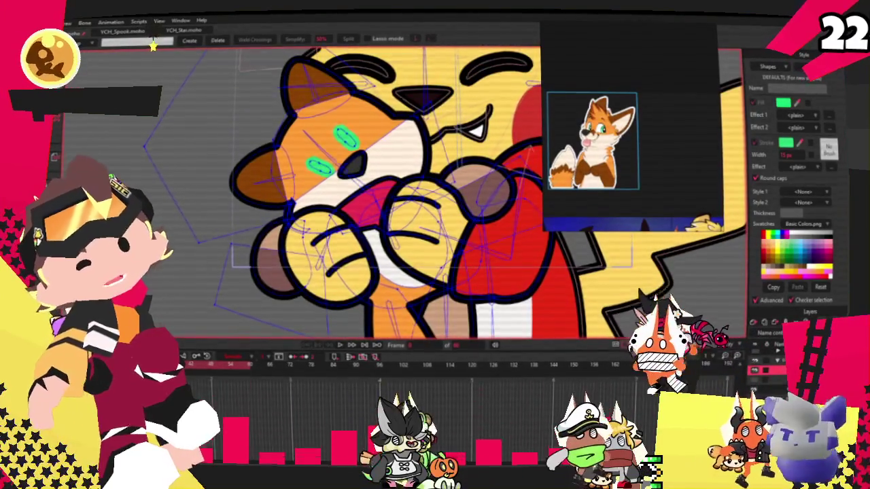
key("q")
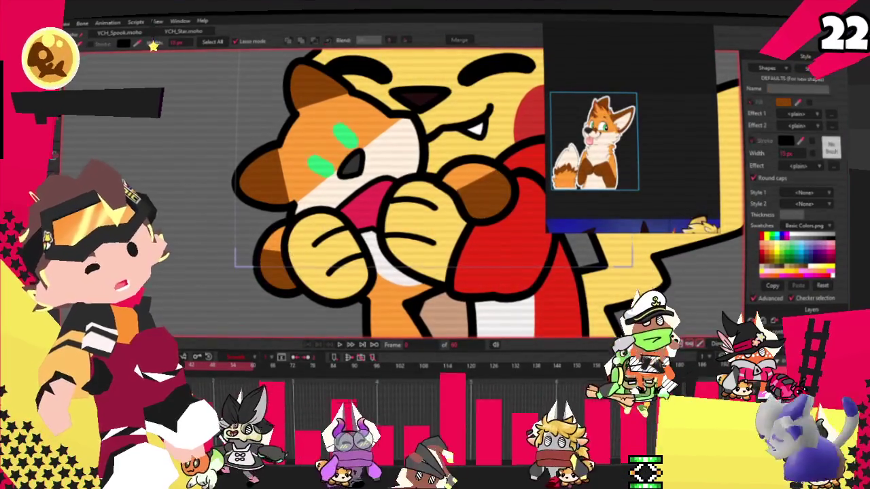
key("t")
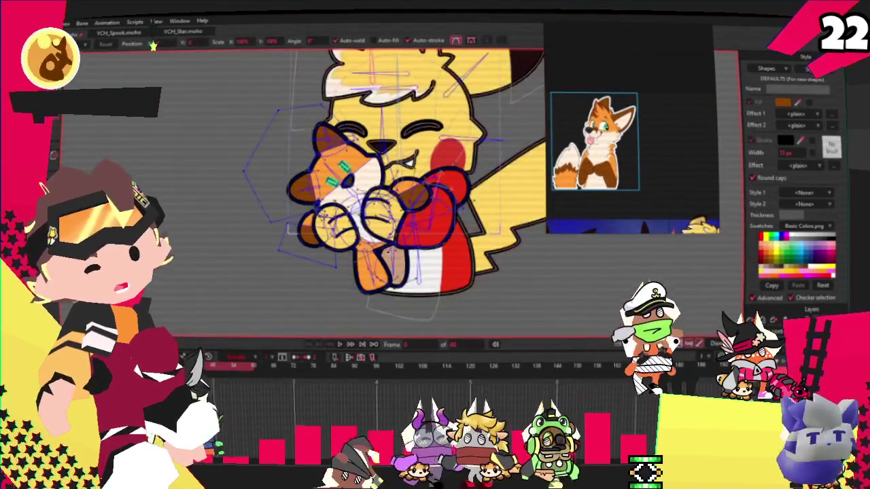
key("q")
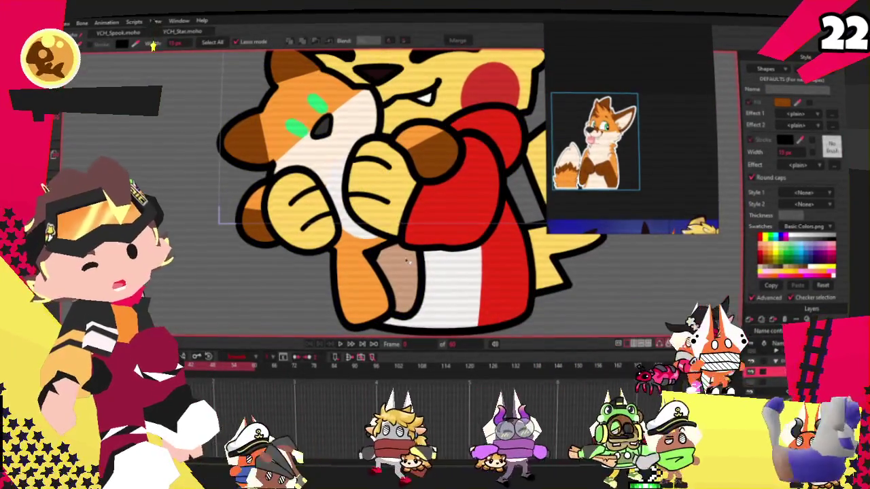
left_click(405, 269)
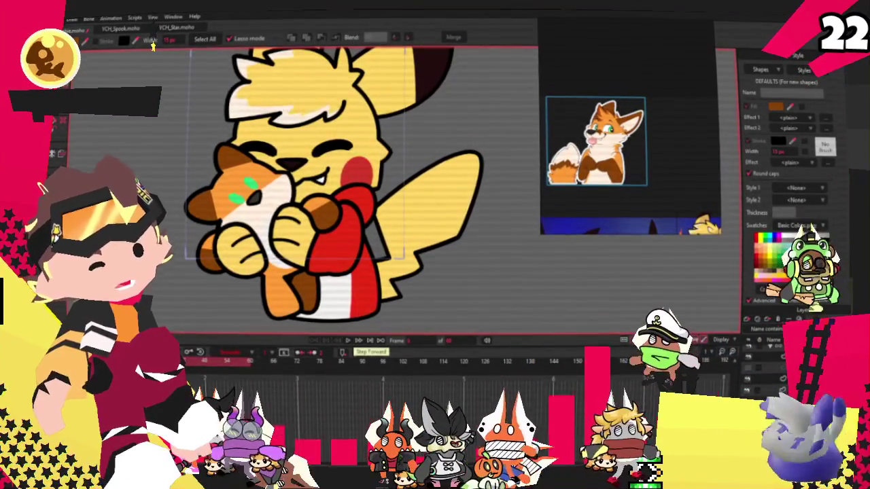
Select a lower-body shape, preview the animation, then switch to the Select Bone tool.
left_click(361, 293)
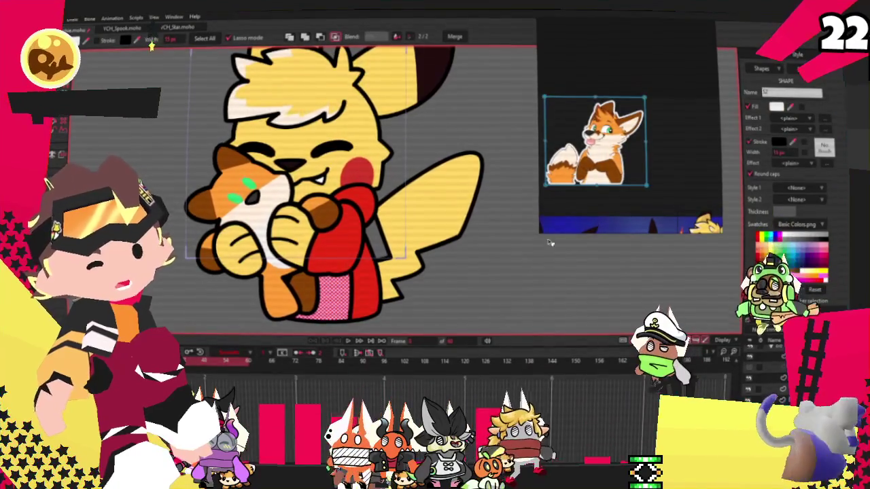
key("space")
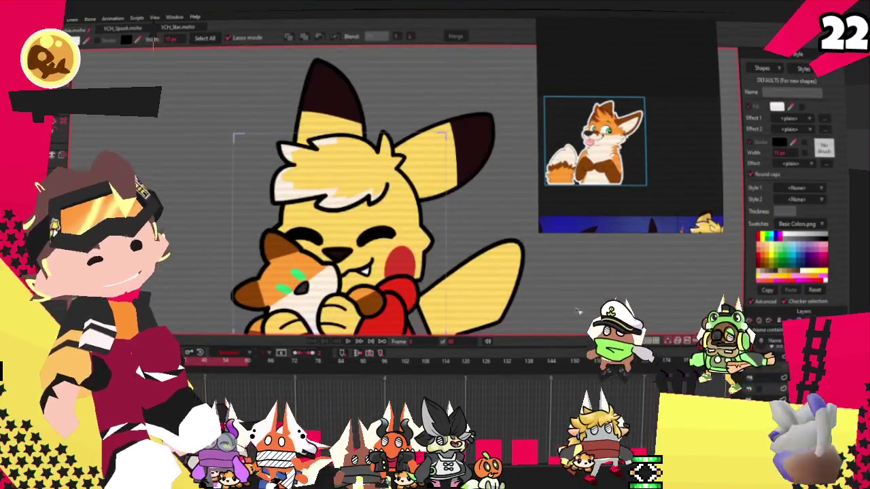
key("b")
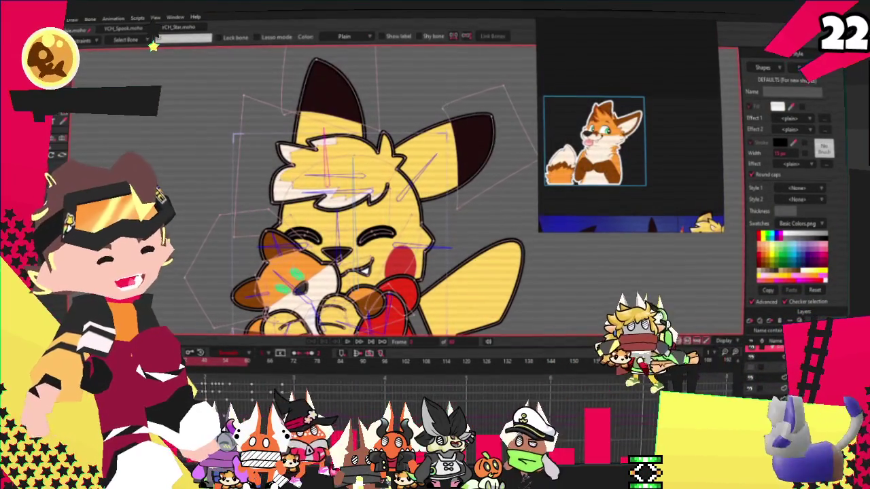
Rotate the selected ear points clockwise with Transform Points.
key("g")
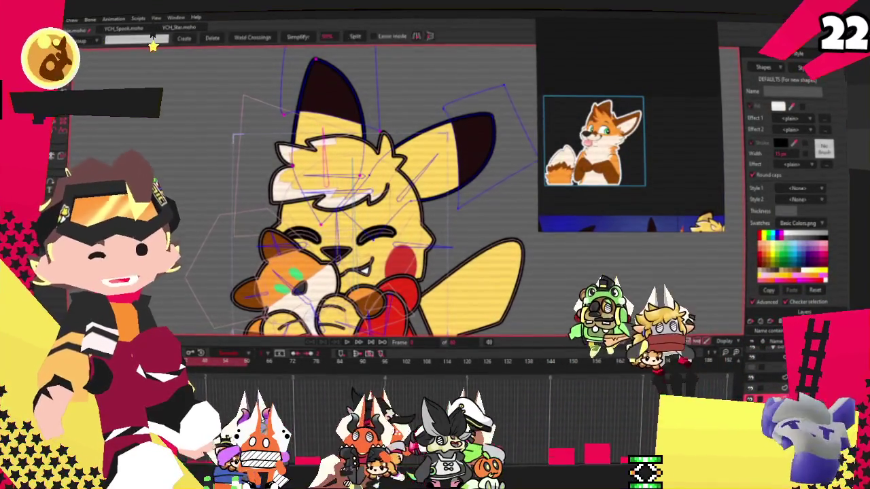
scroll(257, 112, "down", 2)
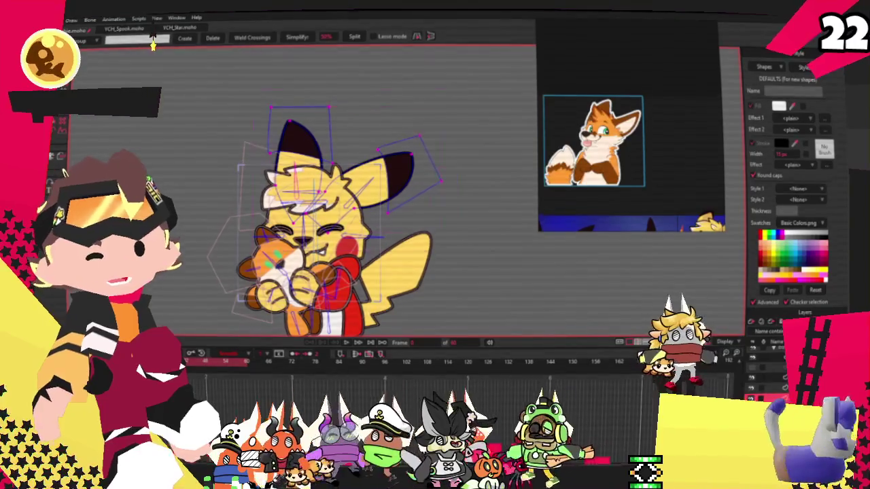
key("t")
scroll(462, 221, "up", 2)
left_click_drag(466, 219, 408, 223)
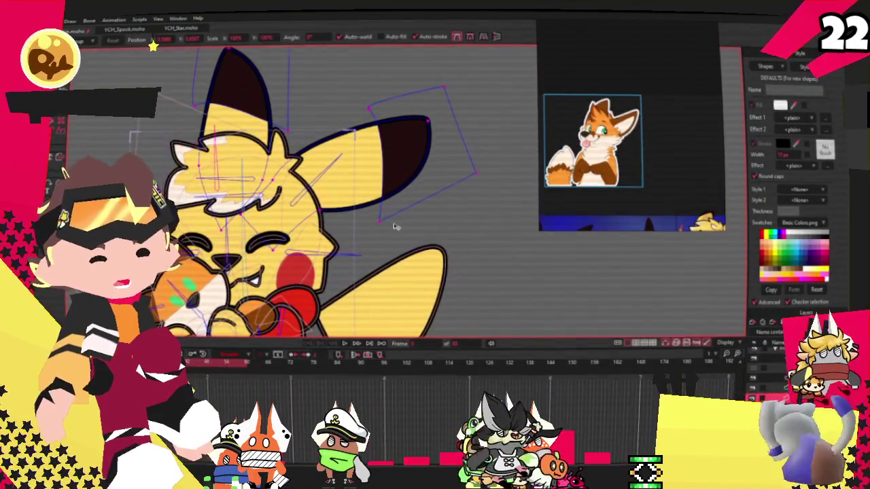
Move to another frame and play the animation to check the ear motion.
left_click(344, 345)
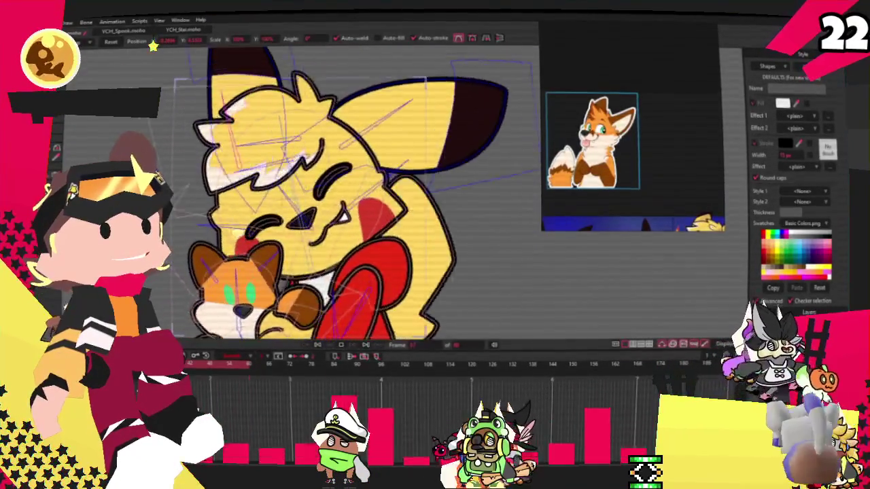
scroll(427, 247, "down", 3)
scroll(427, 247, "down", 2)
scroll(426, 247, "up", 3)
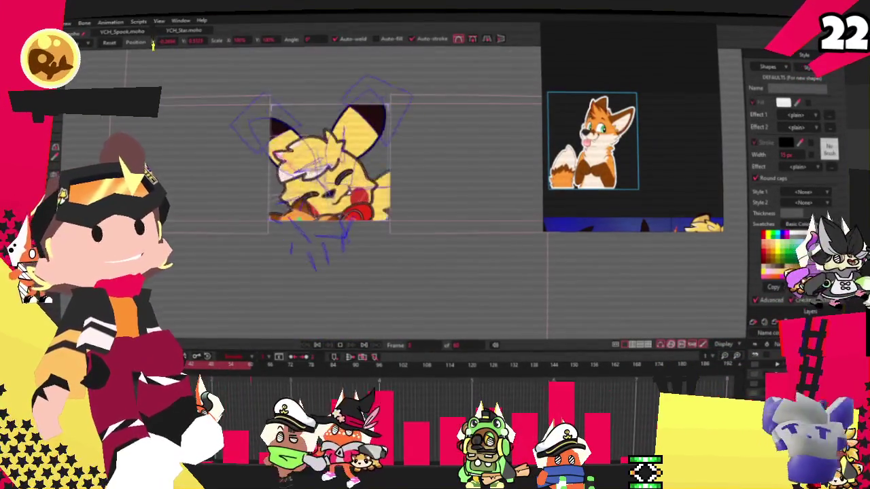
scroll(441, 125, "up", 2)
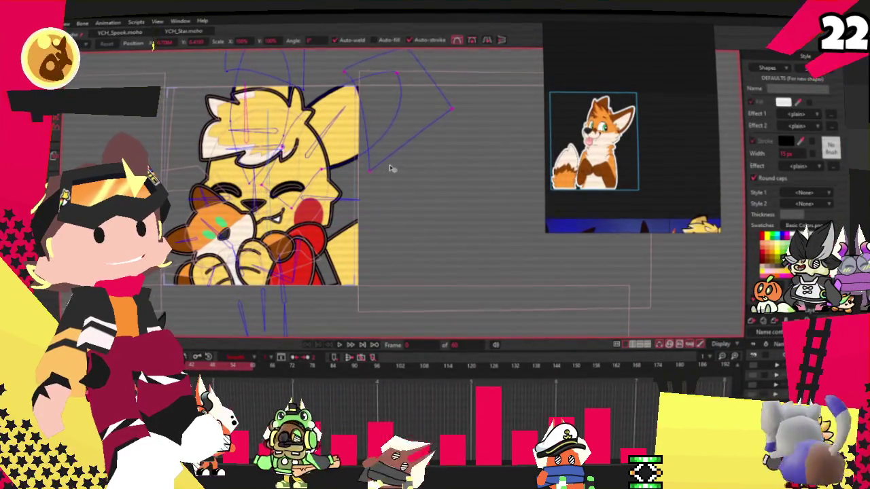
left_click(342, 345)
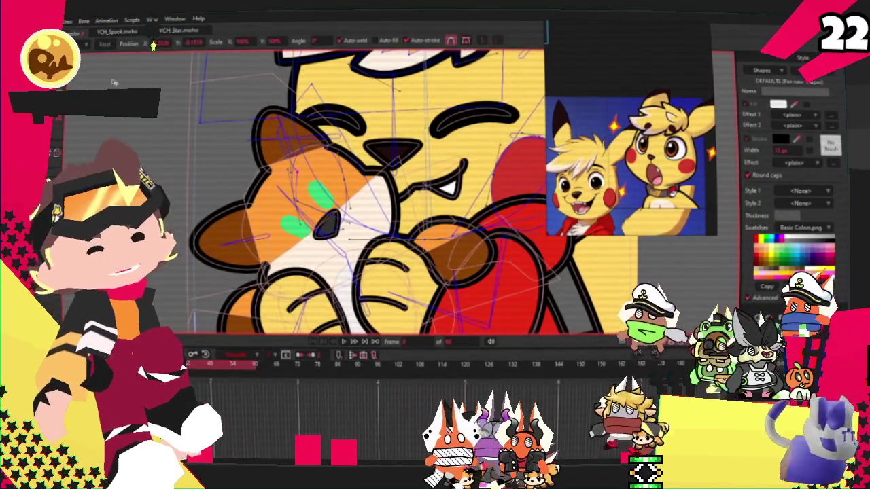
scroll(367, 190, "down", 3)
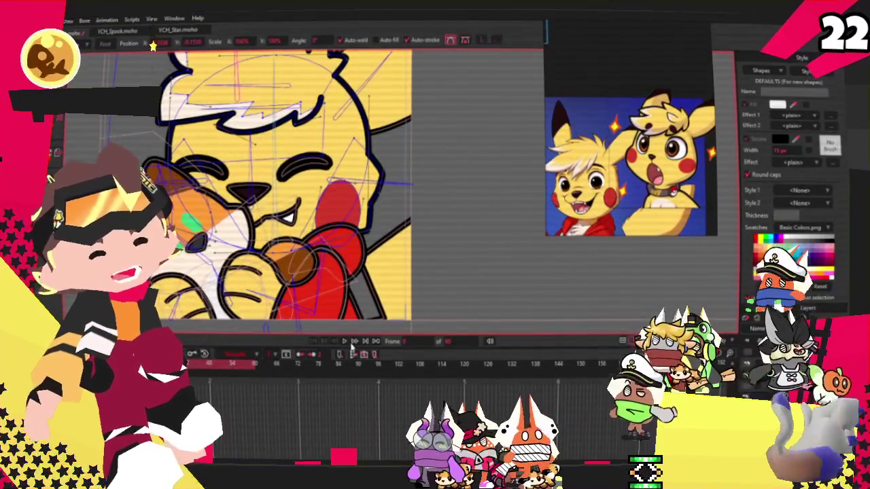
Drag the red cheek ellipse up and to the left on the zoomed-in face.
scroll(306, 190, "up", 3)
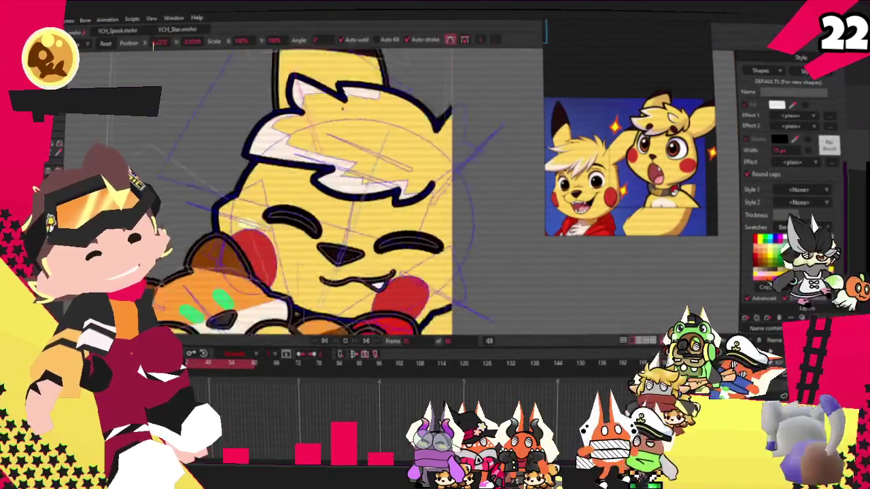
scroll(342, 123, "down", 3)
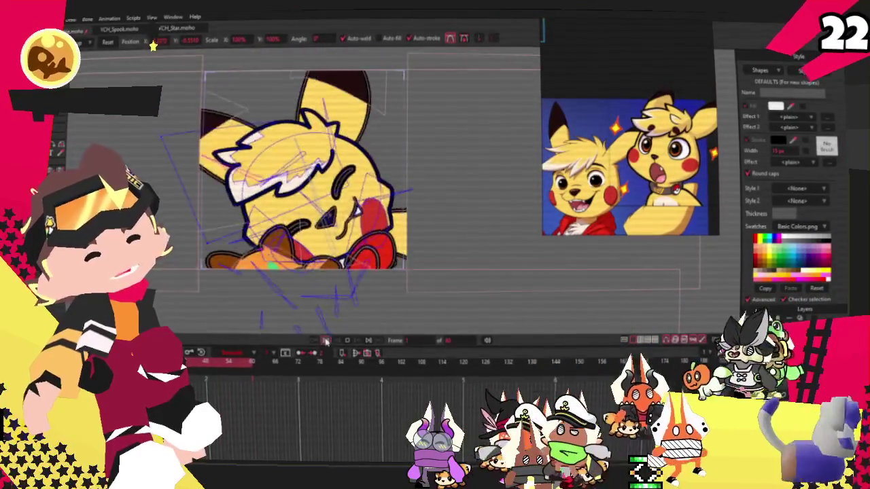
scroll(361, 193, "up", 2)
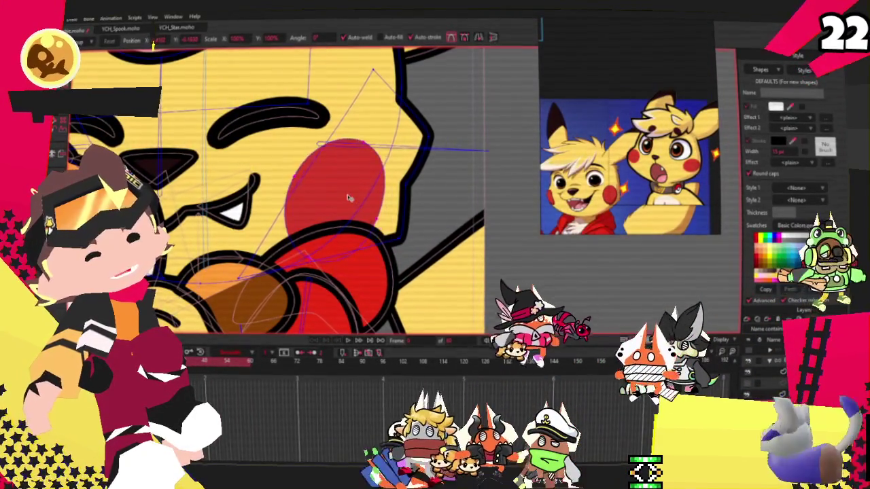
left_click_drag(354, 194, 337, 190)
scroll(337, 191, "down", 2)
scroll(376, 171, "down", 2)
scroll(375, 172, "up", 3)
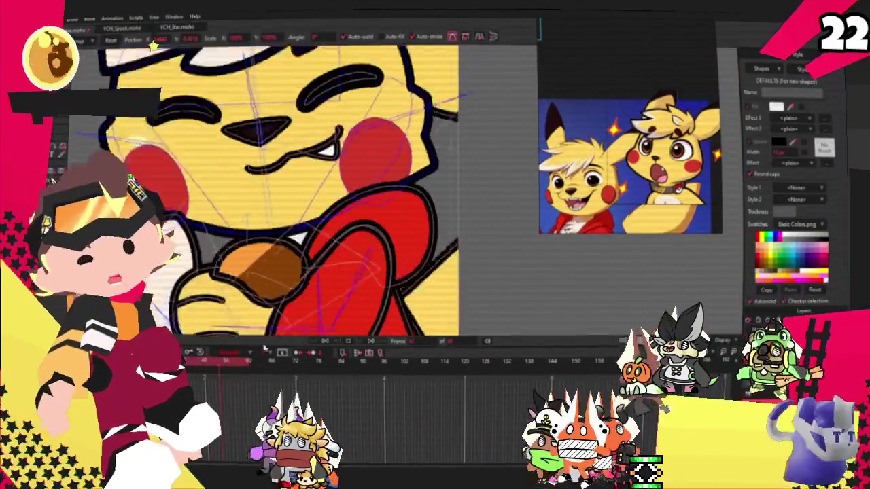
scroll(362, 226, "up", 3)
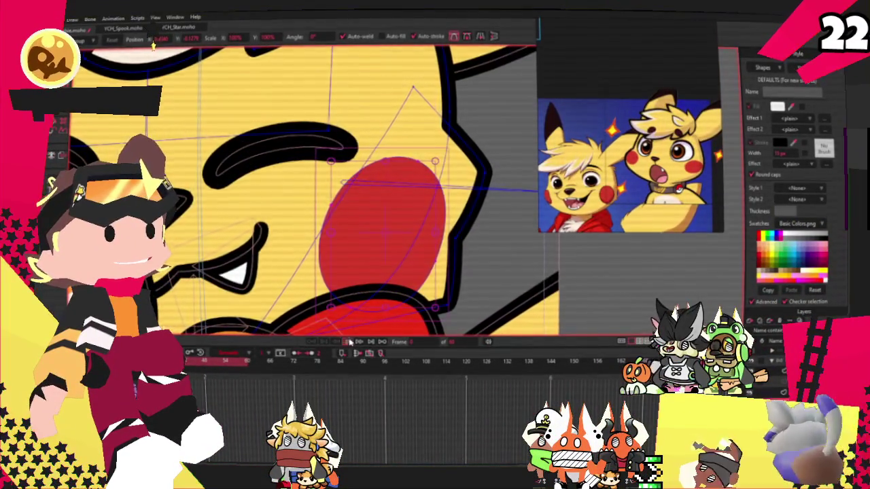
scroll(350, 326, "up", 1)
scroll(351, 299, "down", 3)
scroll(352, 279, "down", 2)
scroll(354, 255, "up", 3)
scroll(352, 255, "down", 3)
scroll(344, 265, "down", 2)
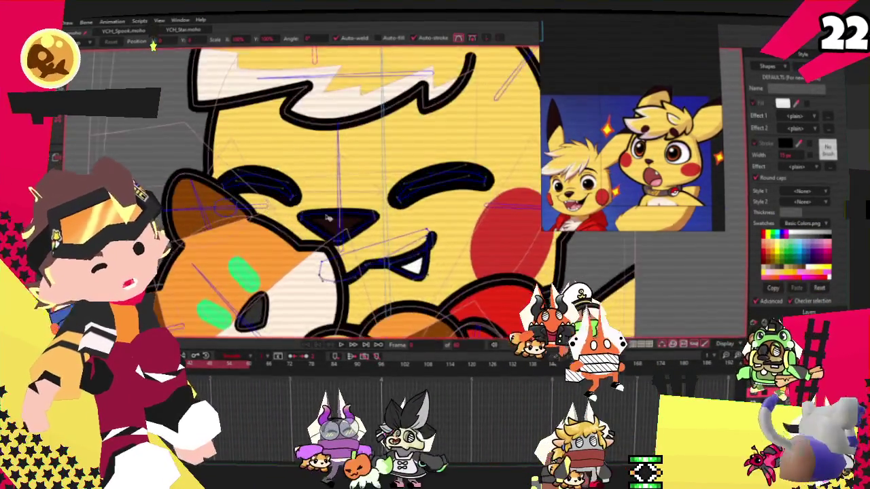
Shrink the character's nose shape.
scroll(326, 217, "up", 3)
left_click(365, 229)
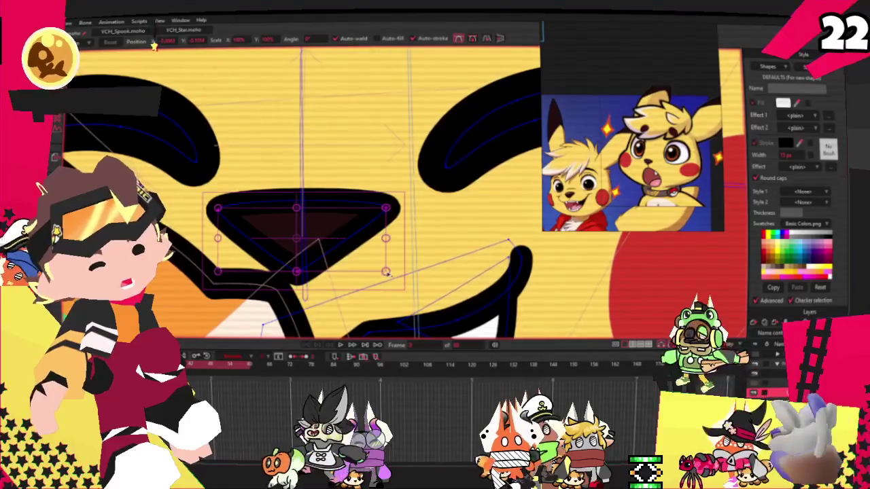
left_click_drag(385, 272, 367, 265)
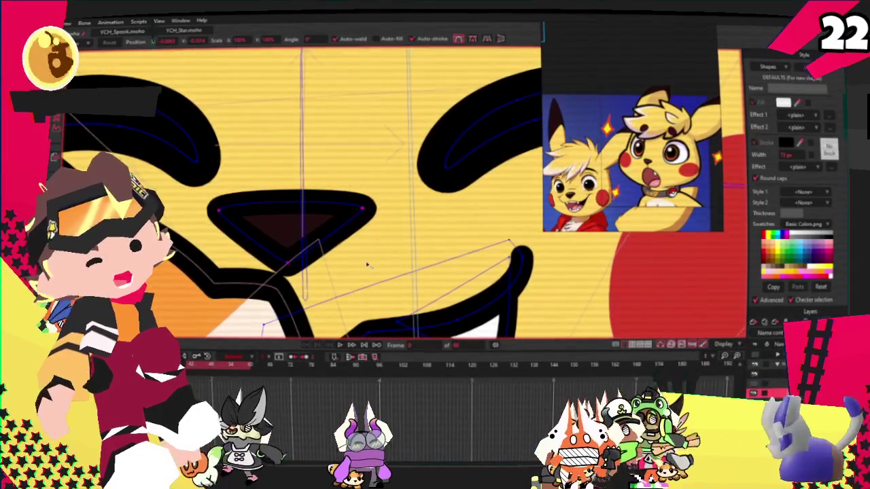
scroll(367, 266, "down", 5)
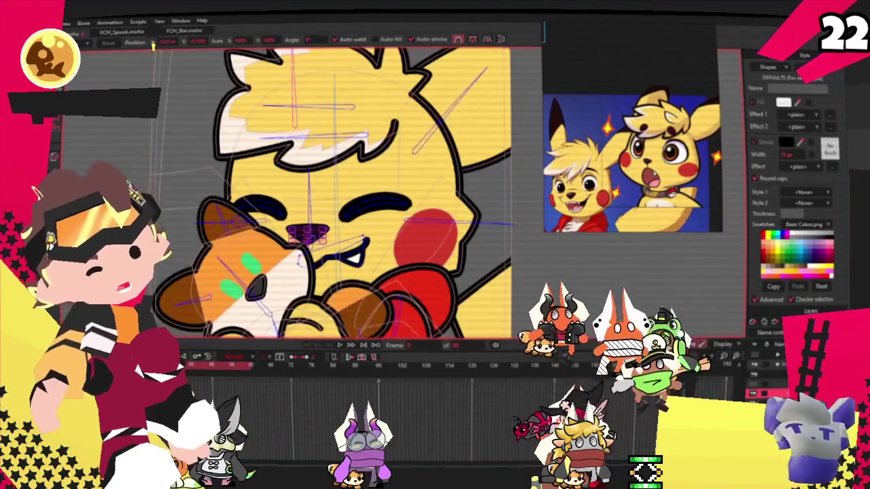
Play the animation to preview the edited face.
key("alt+f")
key("Escape")
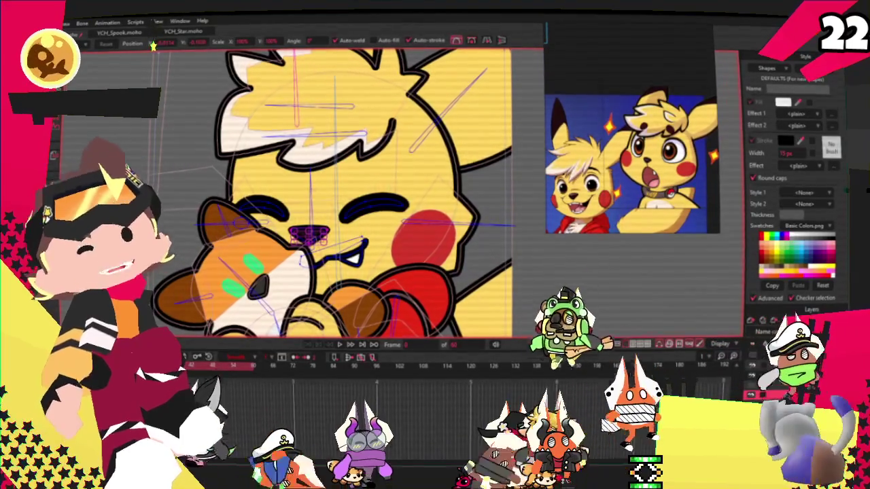
key("space")
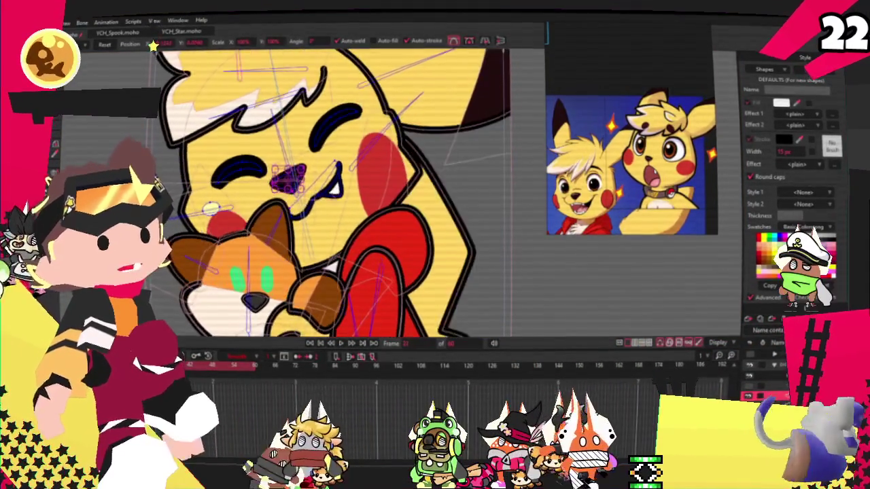
scroll(198, 143, "down", 5)
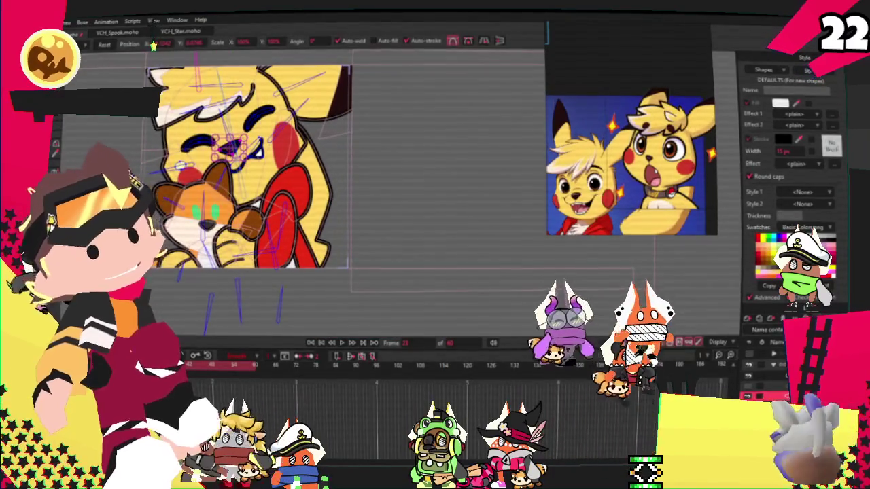
key("alt+f")
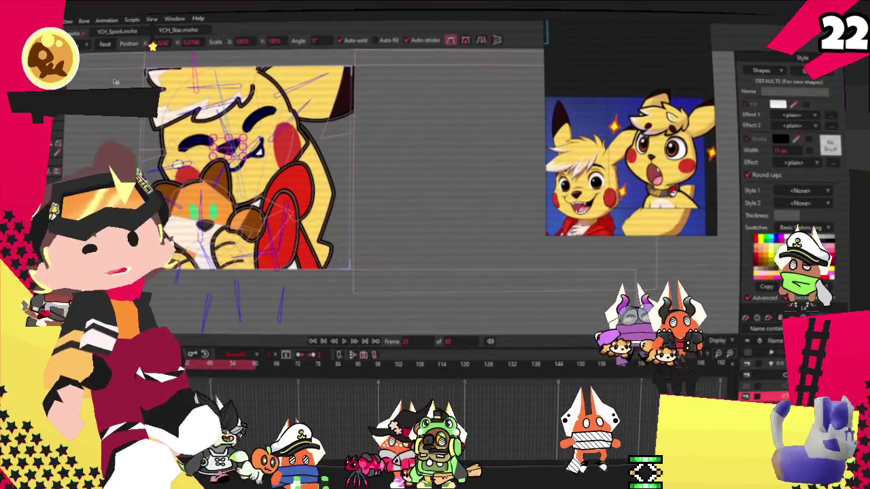
scroll(161, 130, "up", 2)
scroll(160, 130, "up", 2)
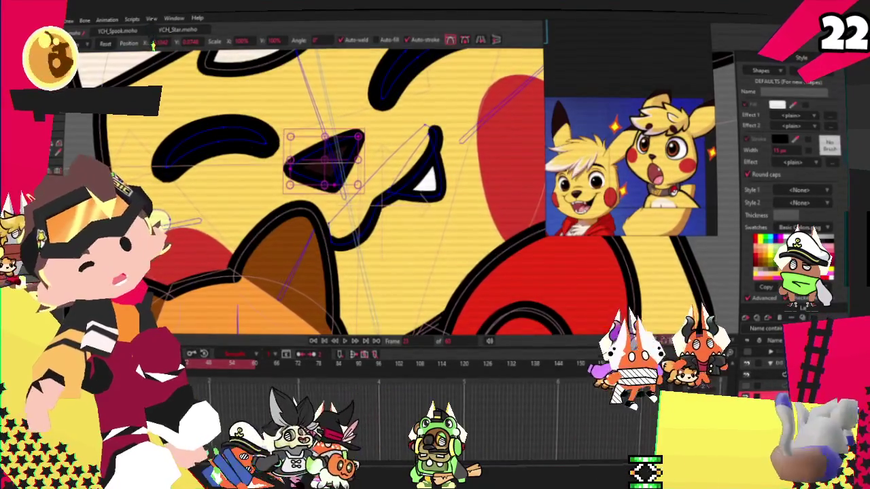
scroll(306, 191, "down", 1)
scroll(306, 190, "down", 1)
scroll(215, 114, "up", 1)
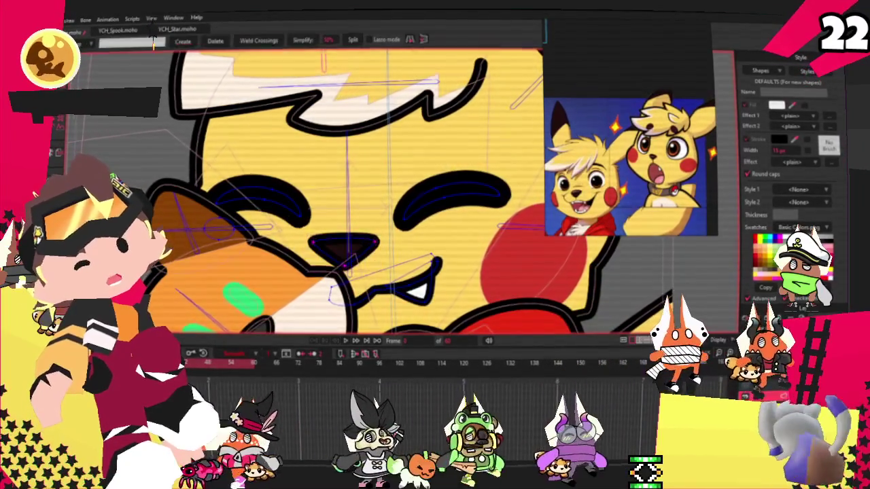
Load the purple crowned skunk picture as an enlarged reference image beside the canvas.
key("g")
scroll(219, 224, "up", 1)
scroll(218, 224, "down", 2)
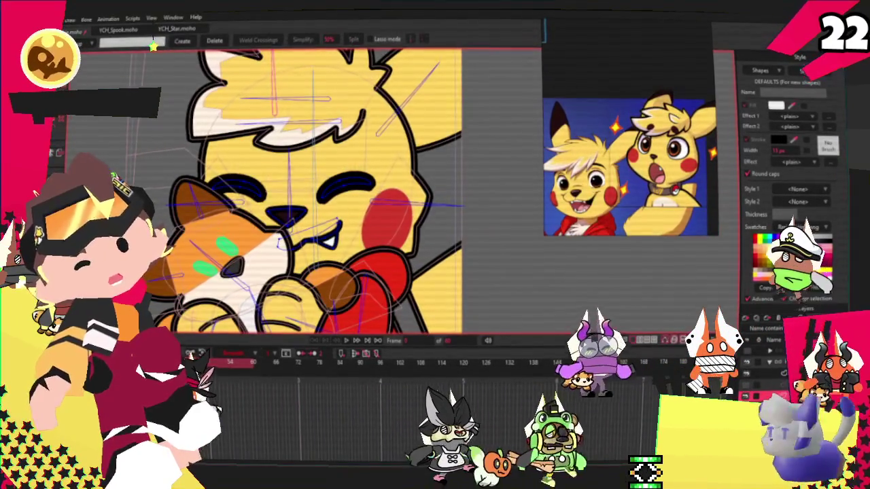
left_click(40, 17)
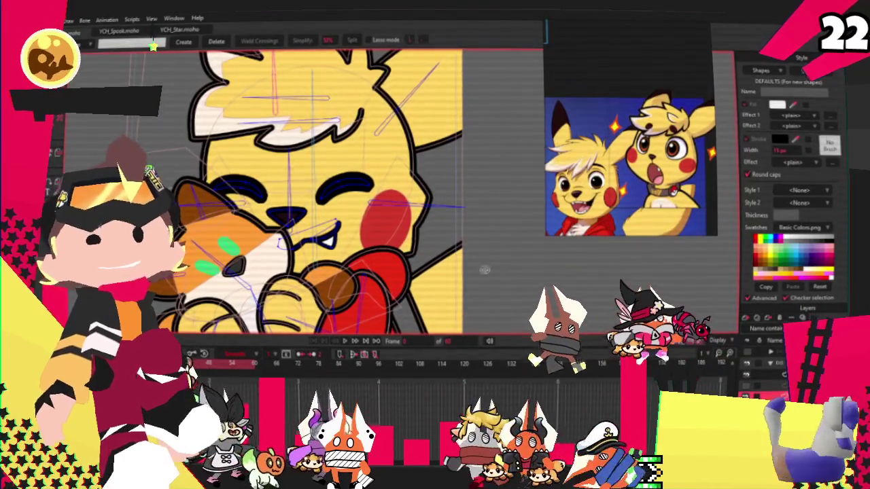
mouse_move(716, 109)
left_mouse_down()
mouse_move(666, 105)
mouse_move(652, 36)
left_mouse_up()
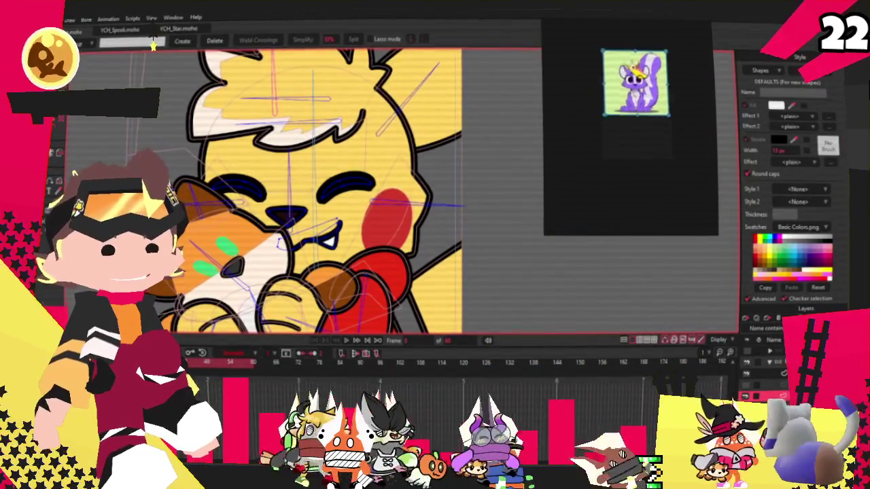
scroll(653, 89, "up", 5)
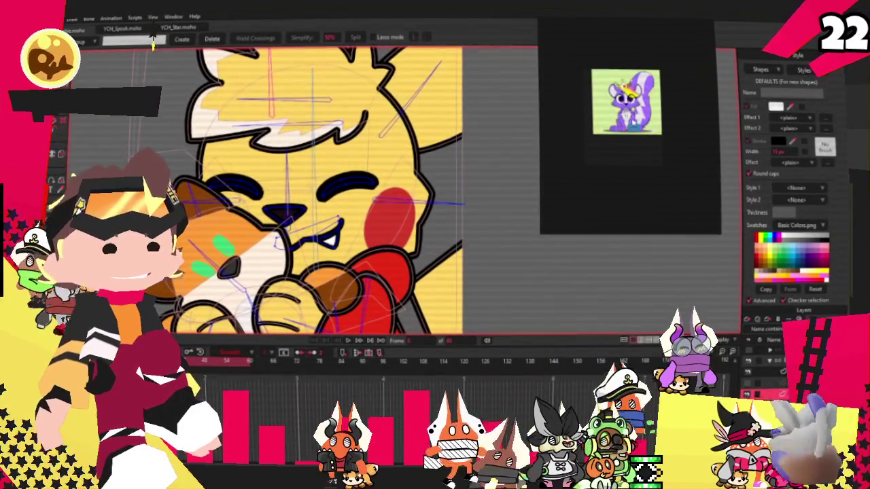
Paste the full-body purple character sheet as a reference and shrink it beneath the portrait.
key("ctrl+v")
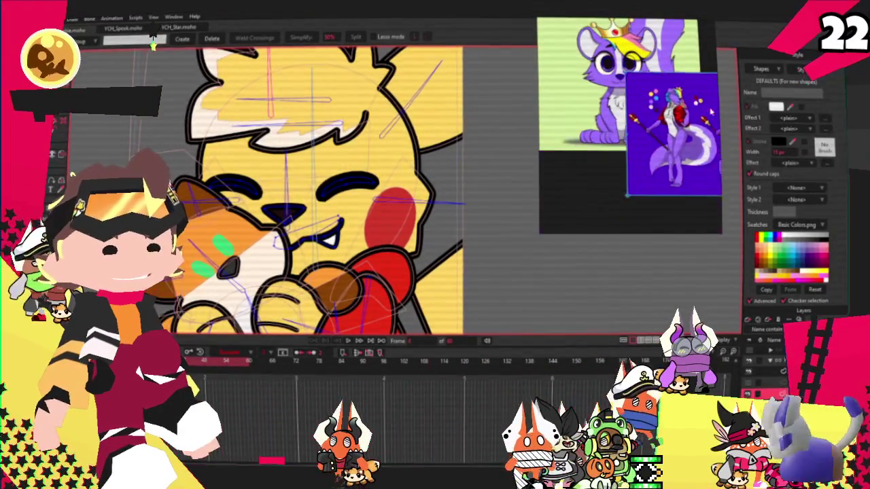
left_click_drag(630, 89, 658, 120)
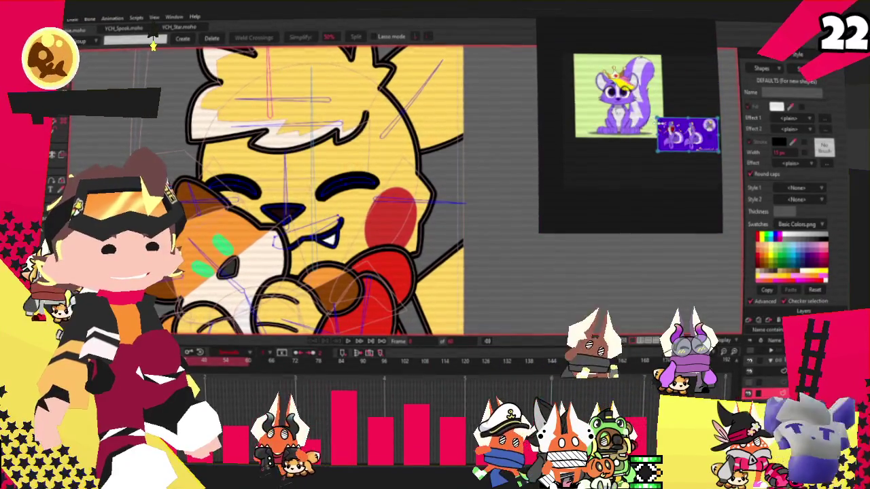
scroll(615, 125, "up", 2)
scroll(616, 124, "up", 2)
scroll(616, 124, "up", 2)
scroll(616, 124, "down", 2)
scroll(496, 144, "down", 3)
scroll(448, 143, "up", 2)
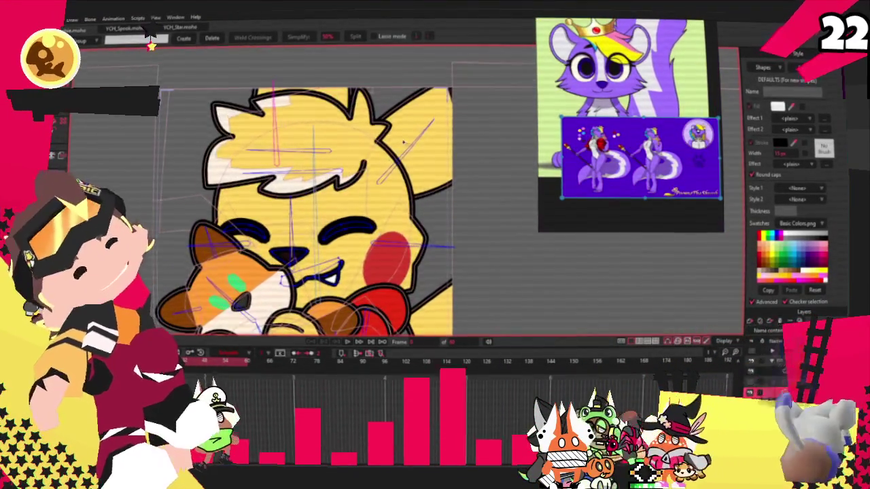
scroll(403, 142, "down", 1)
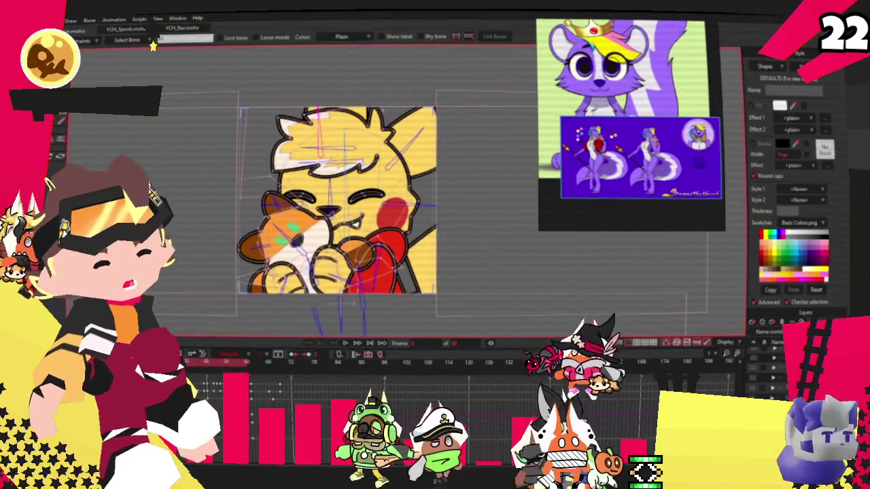
Switch from the bone layer to the plush's vector shapes and zoom the canvas in.
key("z")
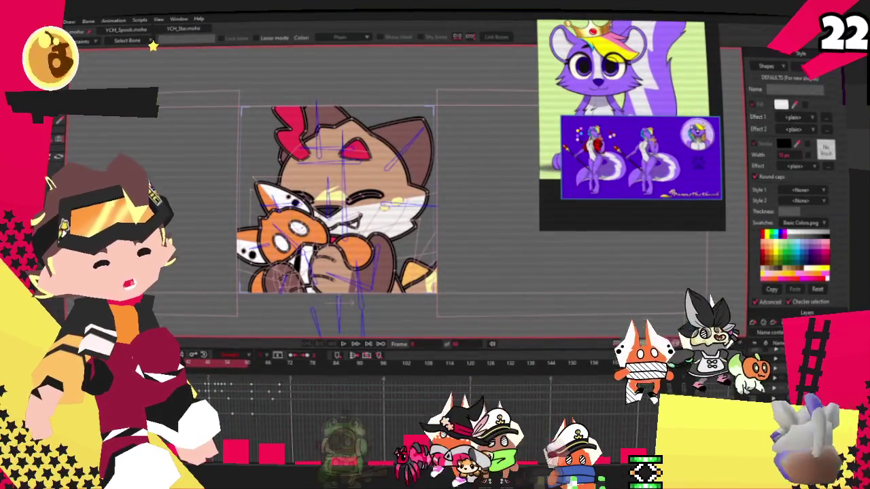
key("t")
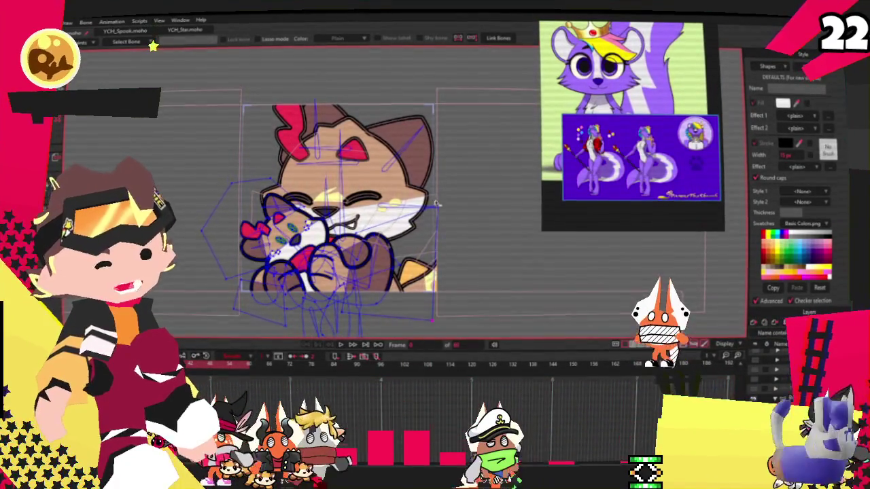
scroll(454, 217, "down", 3)
scroll(408, 201, "up", 5)
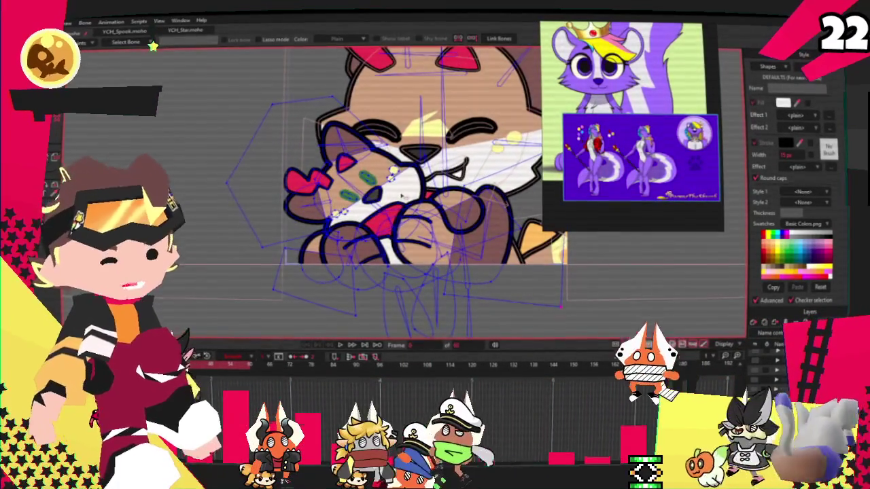
scroll(402, 195, "up", 2)
scroll(401, 196, "up", 2)
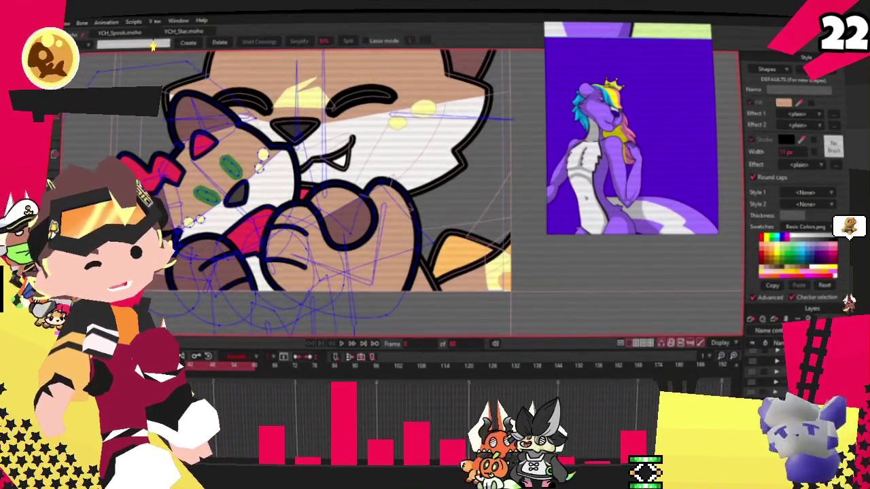
Fill the hugging paw regions with solid purple using the Paint Bucket.
left_click(226, 278)
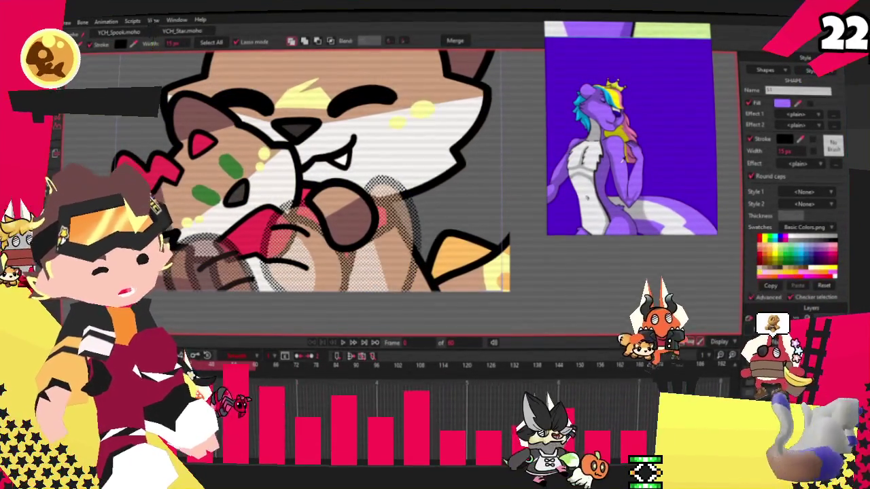
left_click(405, 225)
left_click(405, 225)
scroll(405, 225, "down", 2)
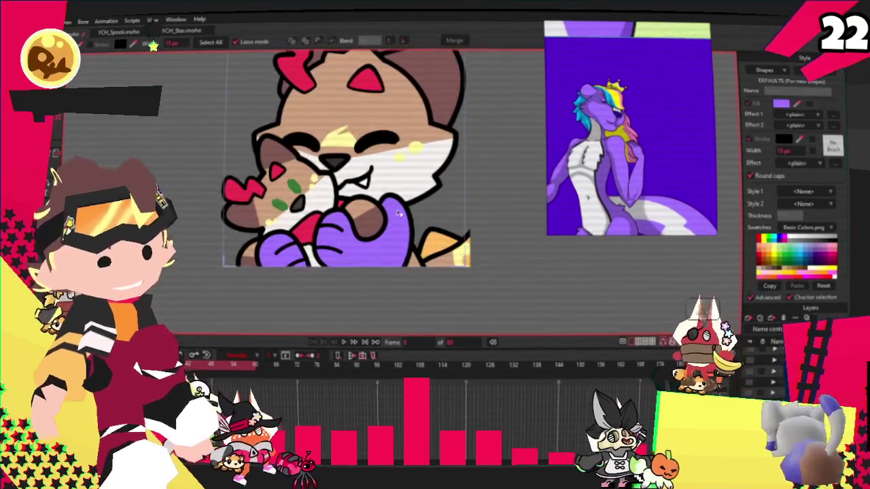
scroll(401, 225, "down", 2)
scroll(362, 225, "up", 2)
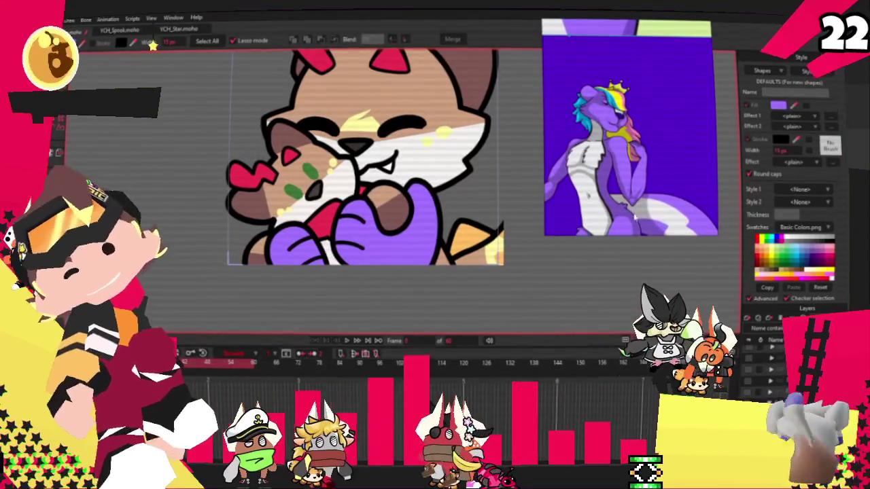
scroll(685, 148, "down", 3)
scroll(685, 148, "down", 2)
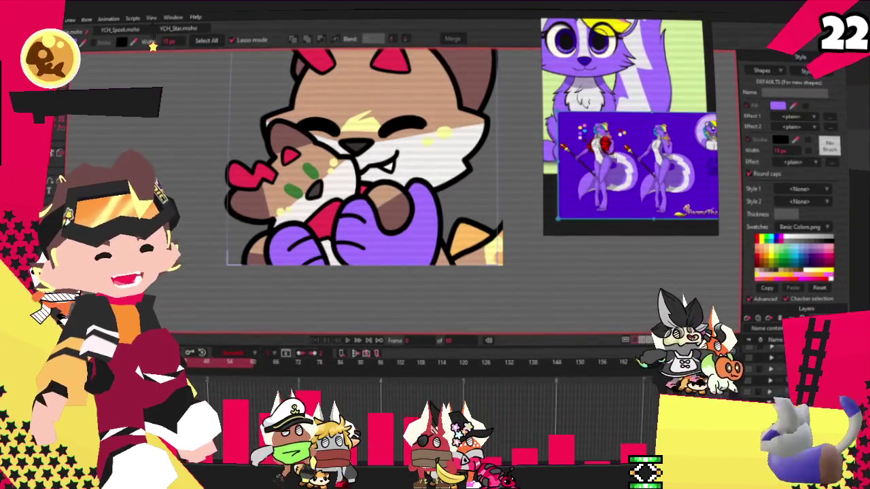
scroll(685, 148, "down", 2)
scroll(685, 148, "down", 2)
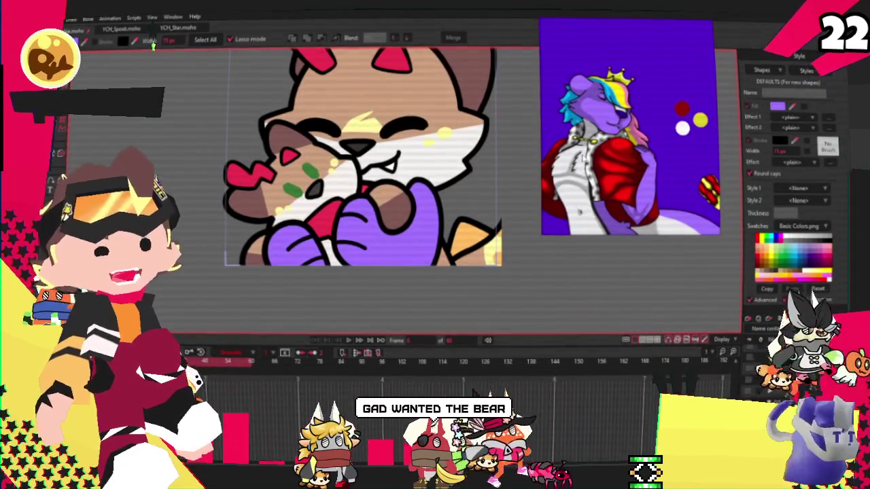
scroll(551, 258, "up", 2)
scroll(552, 258, "up", 2)
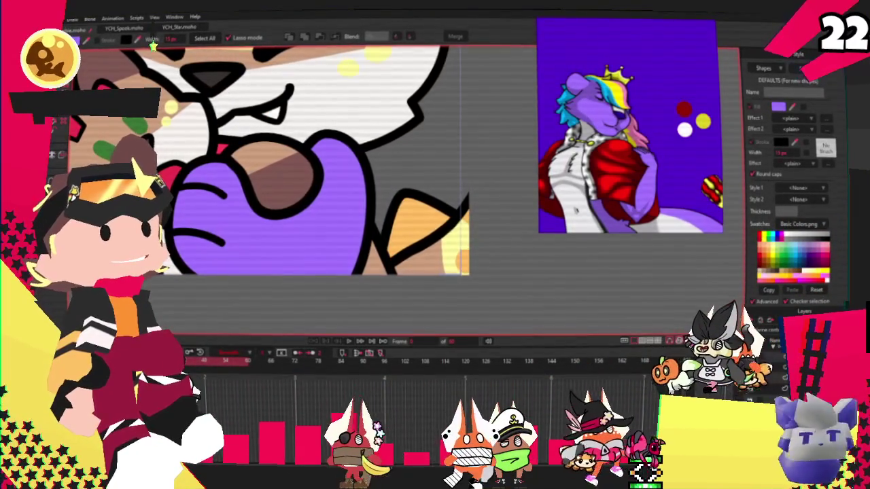
Select all shapes and check the tan and purple paw shapes' fill colours.
key("ctrl+a")
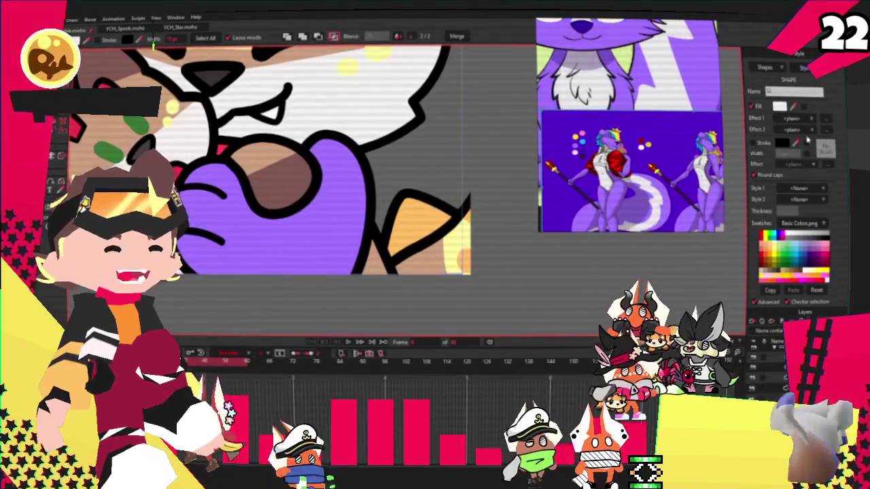
left_click(380, 255)
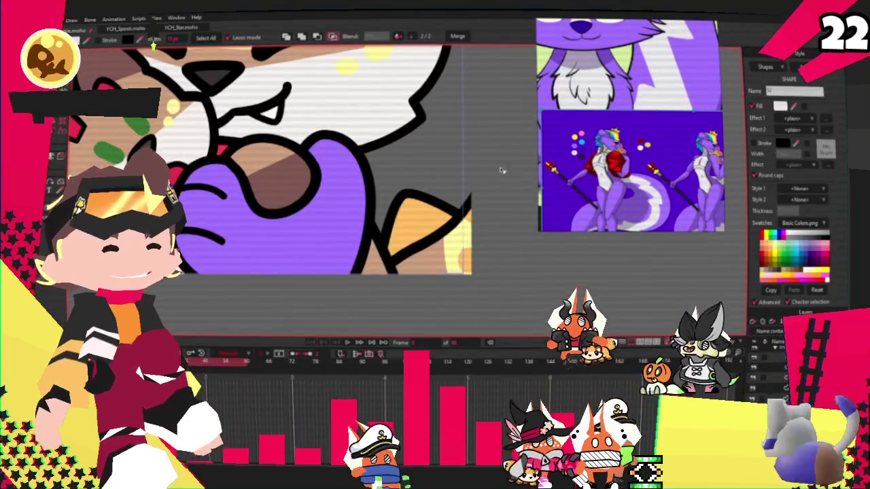
left_click(381, 254)
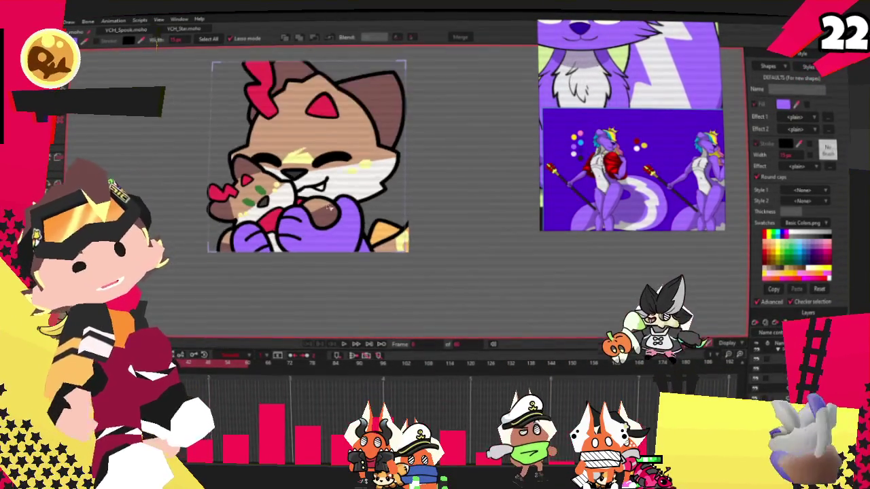
key("q")
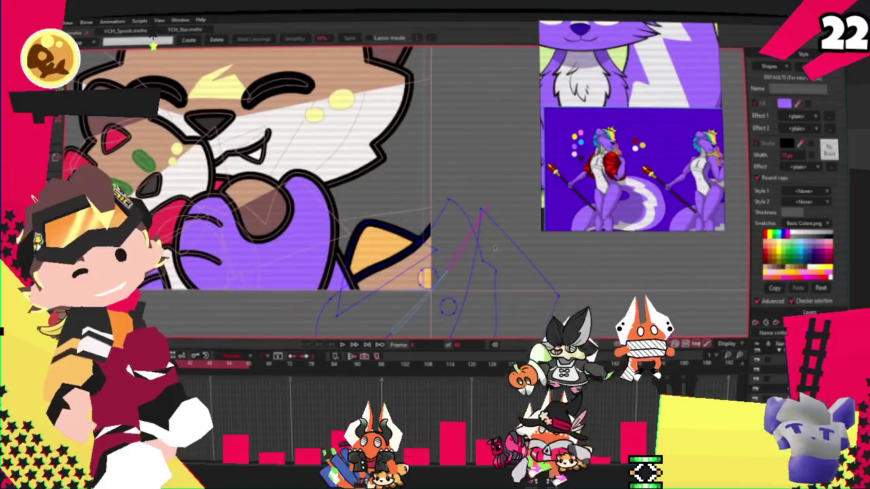
Pull the new curve out into a large tail loop and reshape its right-side bend.
scroll(442, 231, "up", 3)
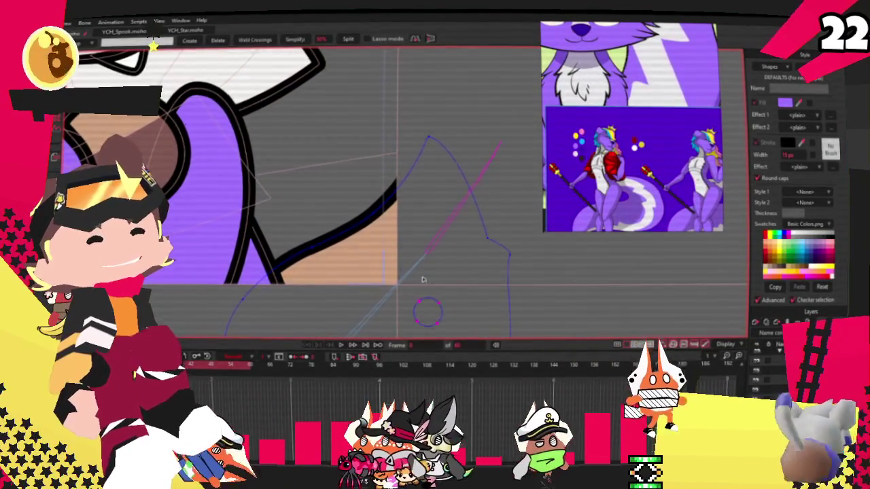
scroll(394, 188, "down", 2)
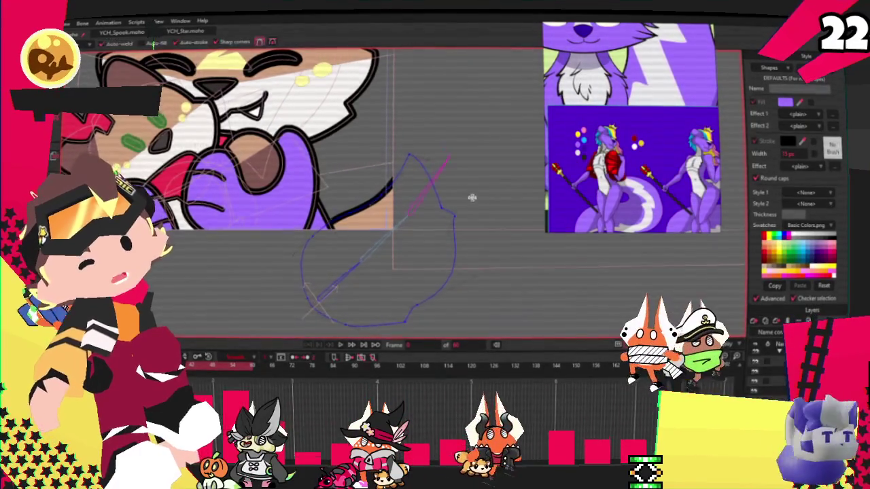
scroll(468, 204, "up", 1)
key("t")
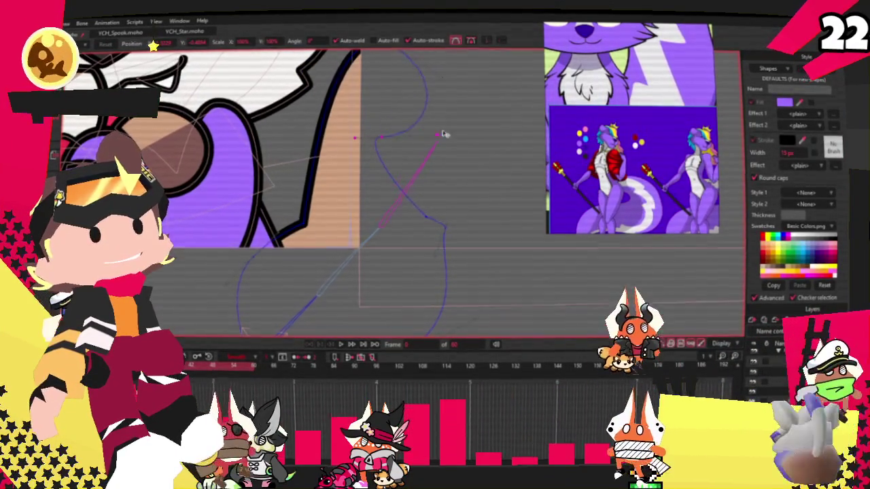
scroll(441, 116, "down", 1)
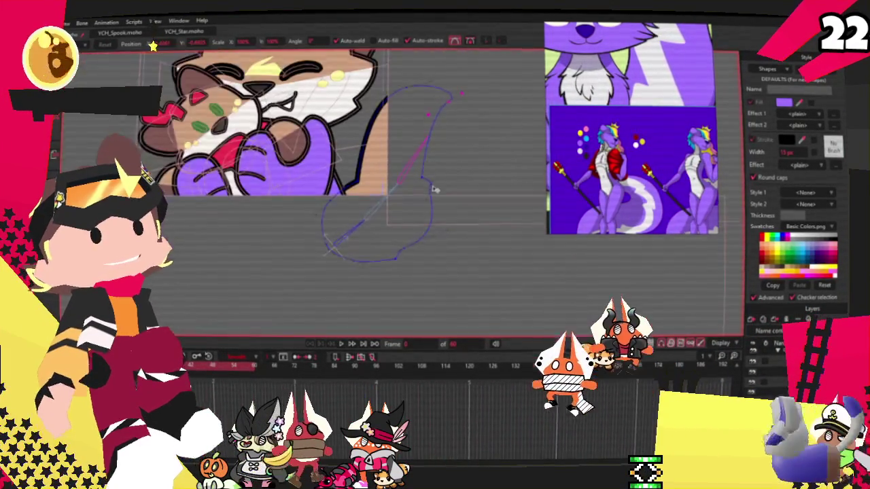
mouse_move(431, 188)
left_mouse_down()
mouse_move(458, 75)
mouse_move(423, 159)
left_mouse_up()
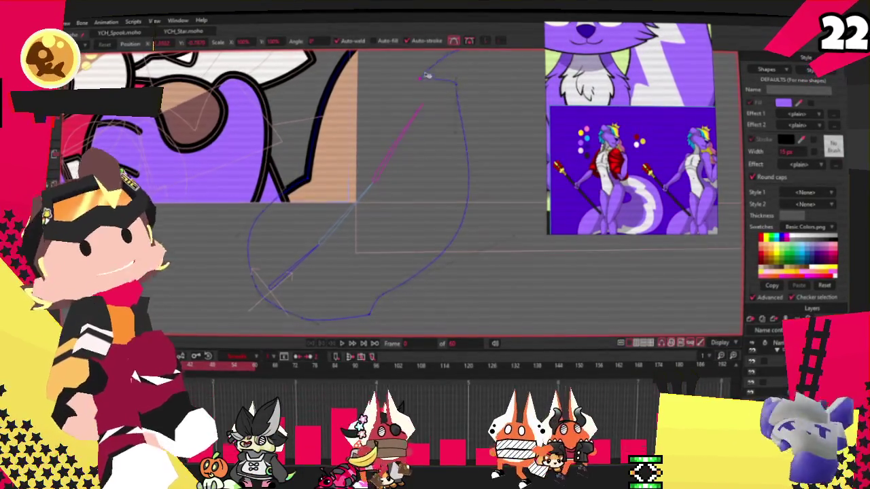
scroll(447, 72, "down", 2)
scroll(447, 116, "up", 3)
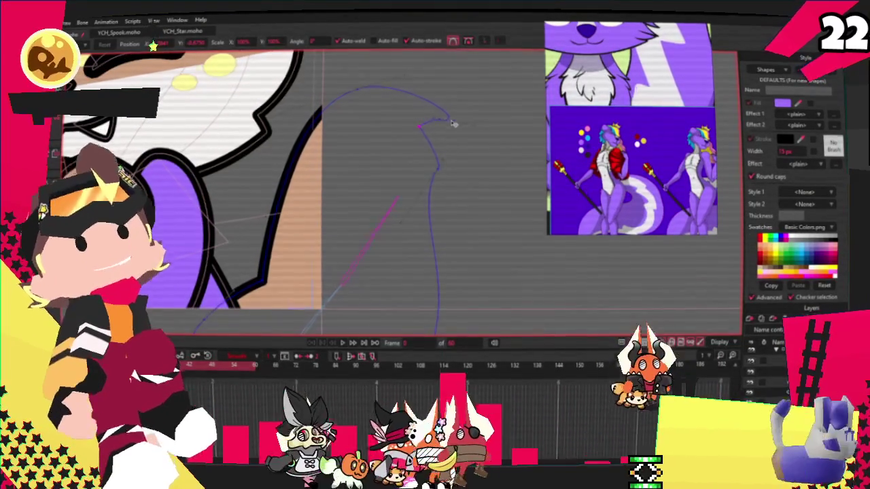
scroll(335, 127, "down", 2)
scroll(334, 127, "up", 2)
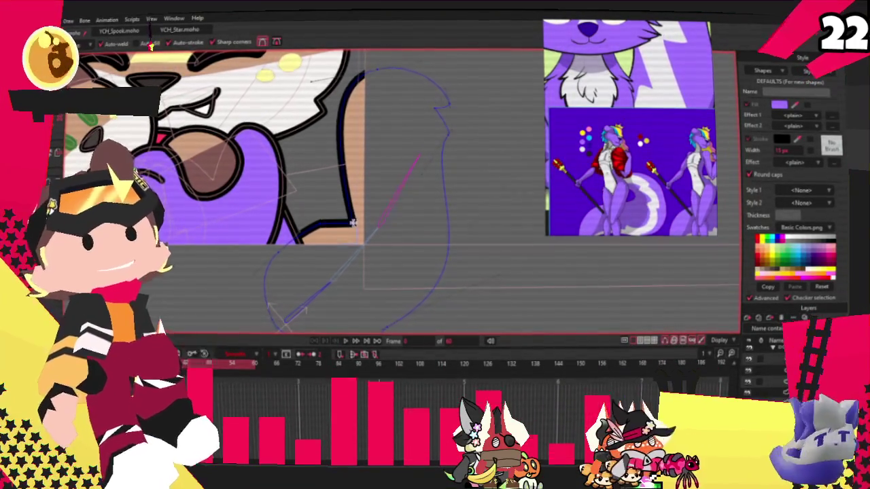
key("c")
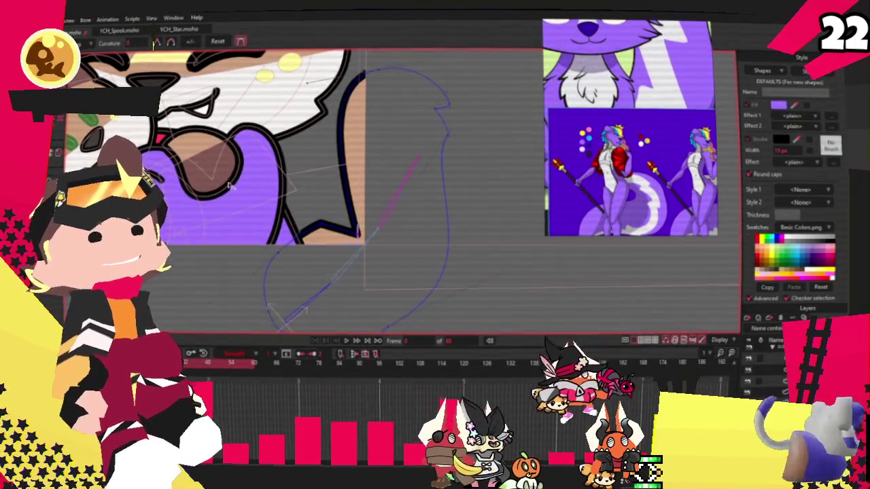
scroll(421, 271, "up", 2)
scroll(414, 257, "down", 3)
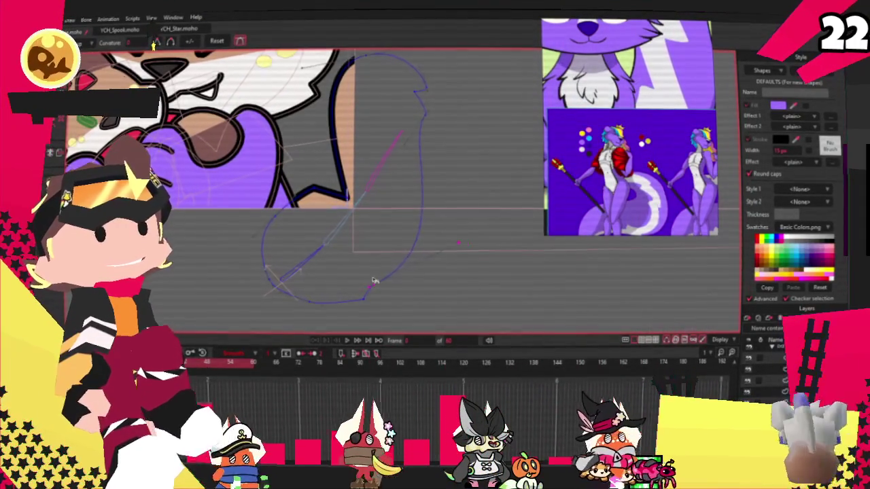
left_click_drag(402, 150, 347, 195)
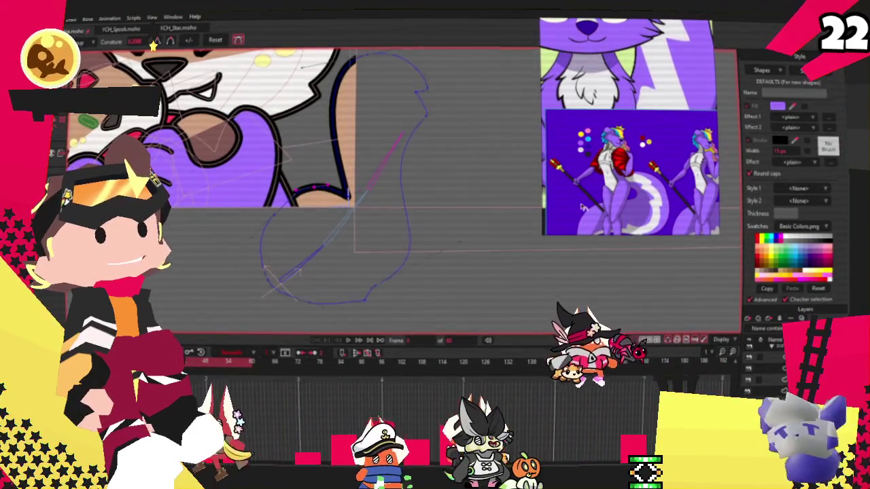
scroll(249, 206, "up", 1)
key("t")
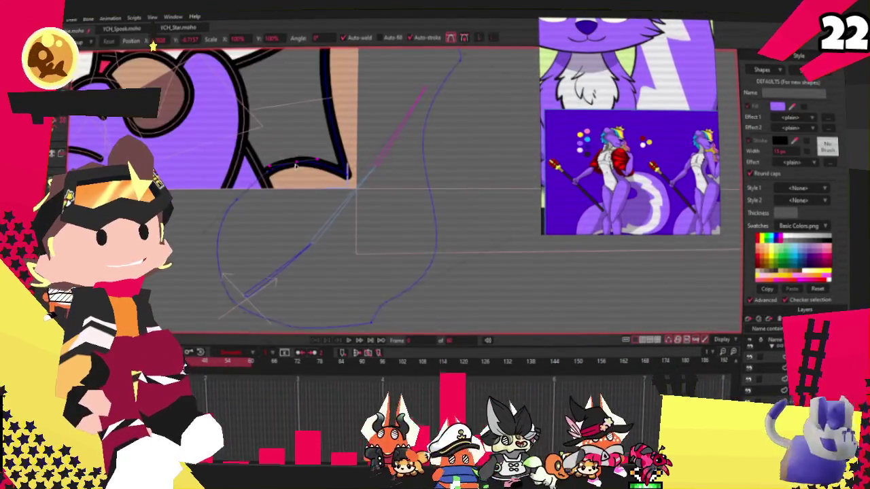
Drag the arm outline's points to flatten its bottom and bulge the lower edge outward.
left_click_drag(249, 206, 328, 152)
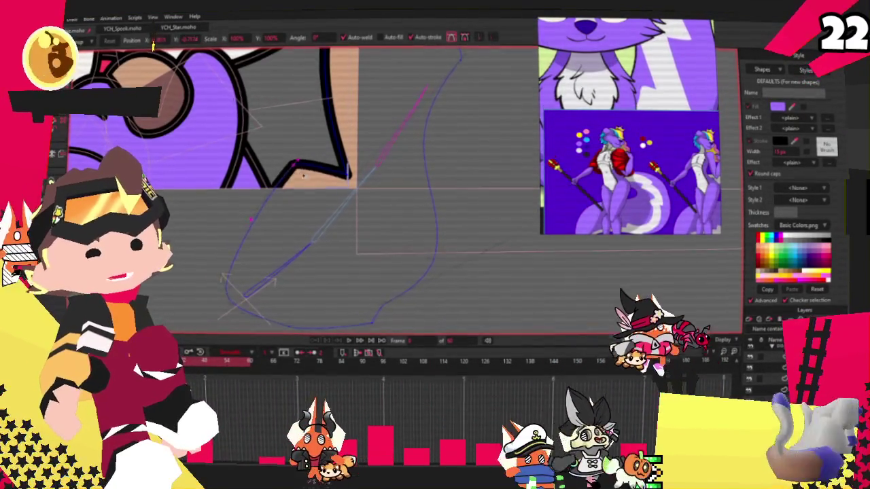
scroll(325, 153, "down", 1)
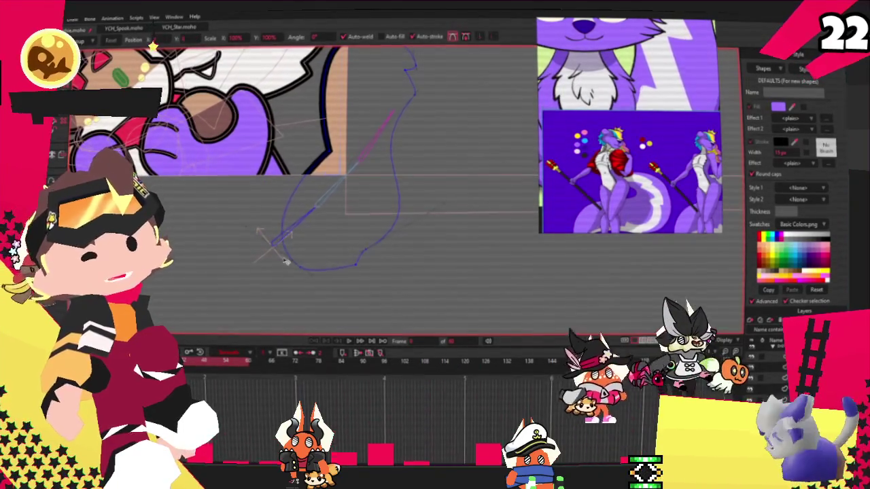
left_click_drag(285, 261, 277, 241)
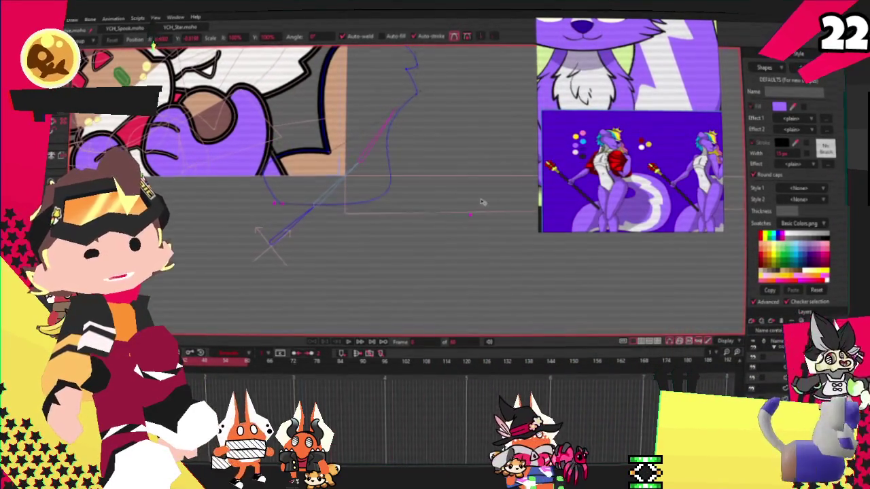
scroll(345, 128, "up", 2)
scroll(344, 128, "up", 2)
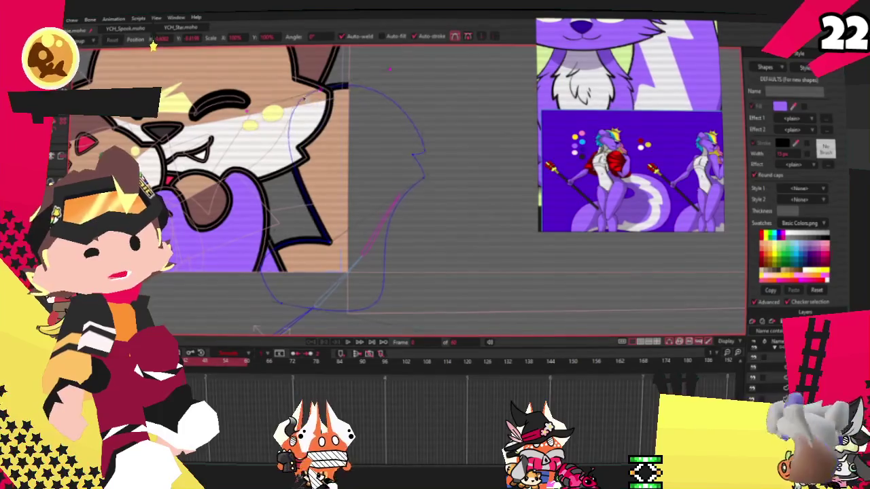
left_click_drag(230, 104, 314, 254)
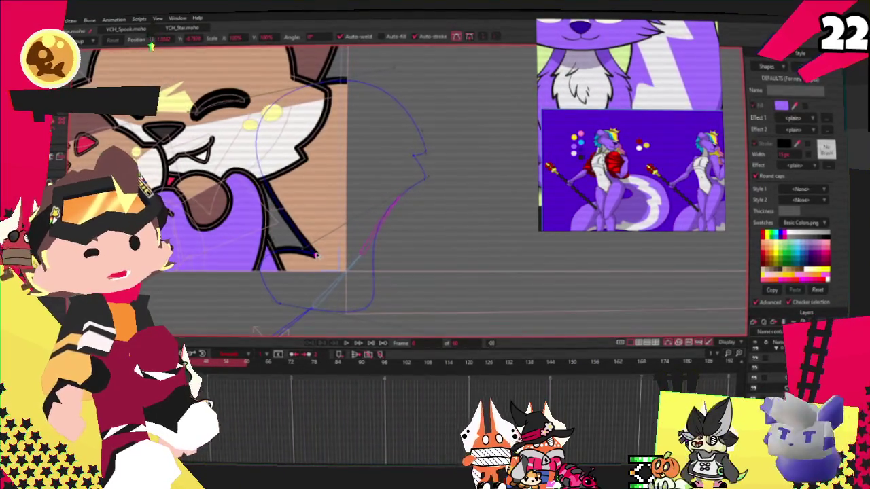
scroll(400, 137, "down", 2)
scroll(423, 160, "up", 2)
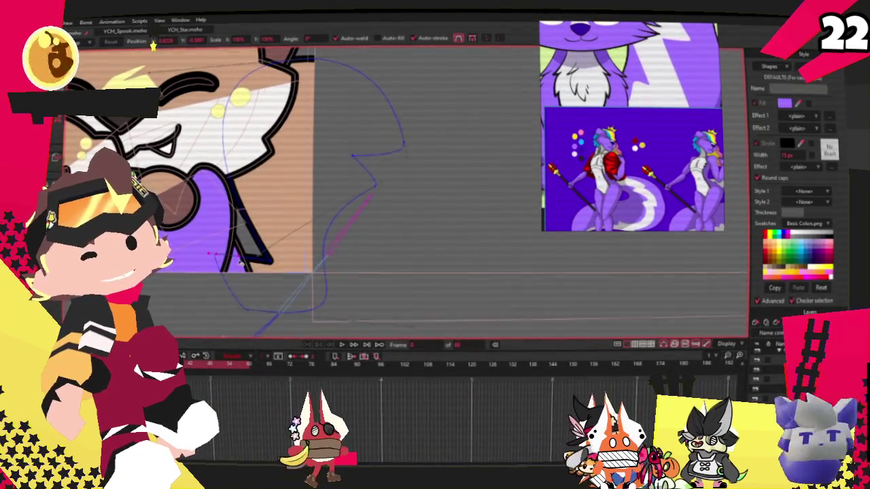
scroll(344, 270, "down", 2)
scroll(345, 270, "up", 2)
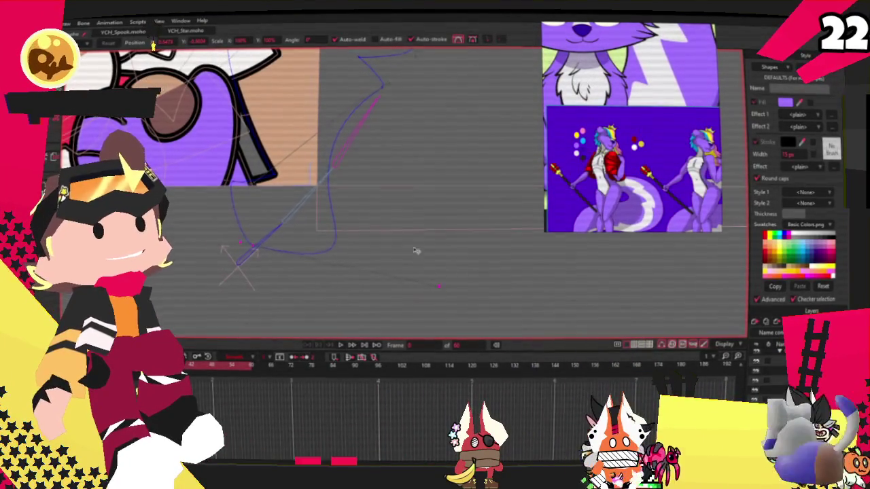
left_click_drag(381, 182, 390, 267)
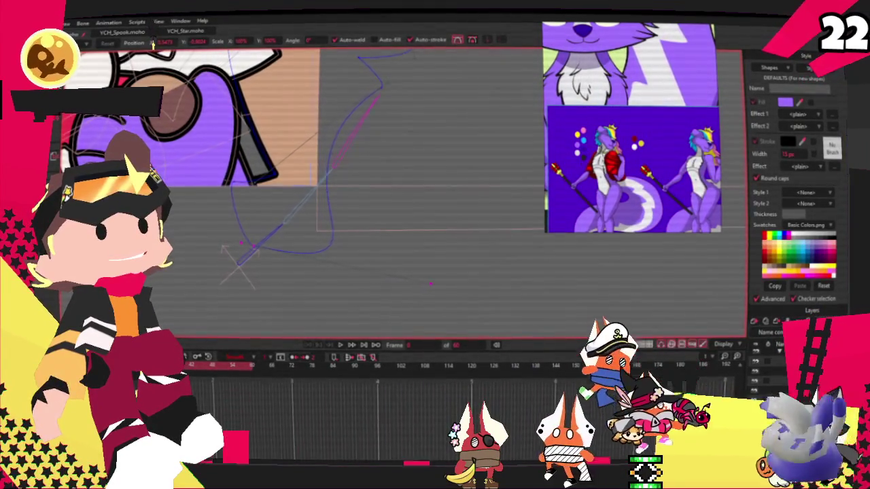
key("ctrl+Tab")
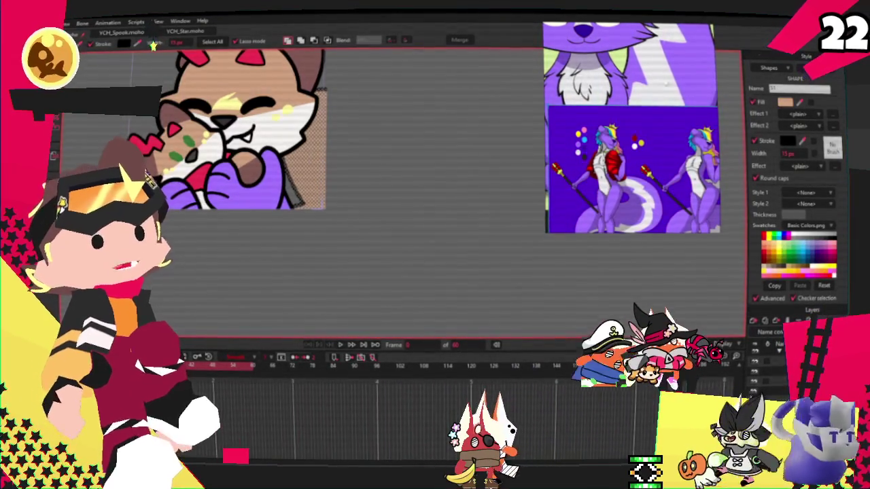
Select the purple arm shape and display its curves.
left_click(259, 181)
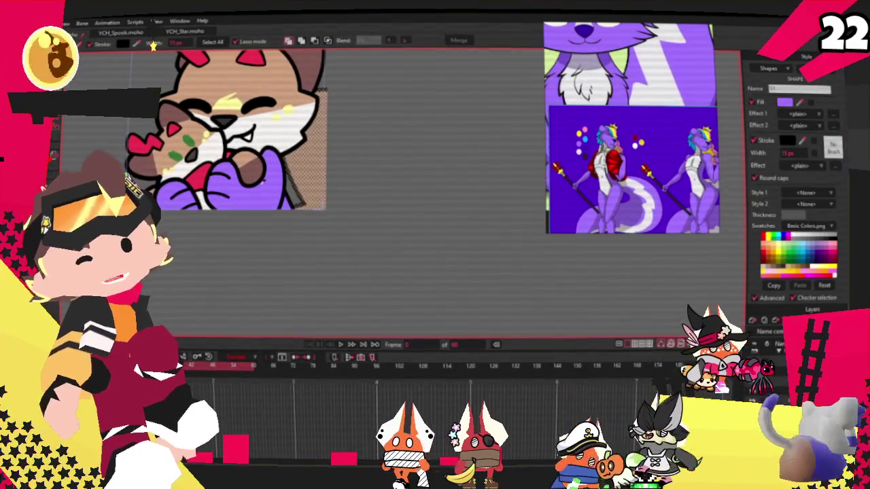
scroll(394, 177, "down", 3)
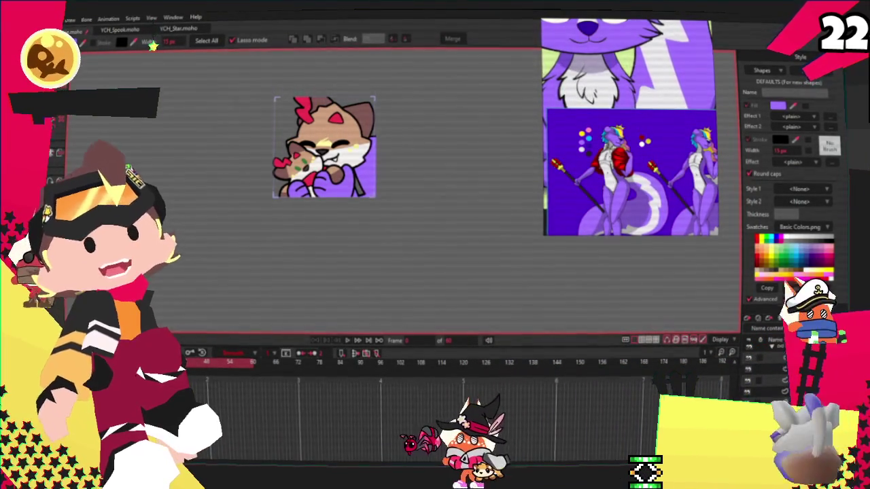
scroll(351, 165, "up", 3)
scroll(351, 165, "up", 3)
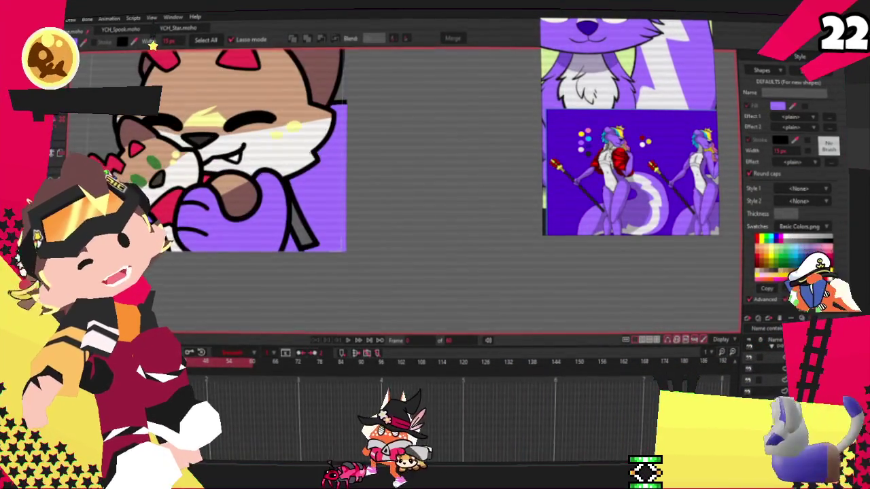
key("r")
scroll(305, 173, "up", 1)
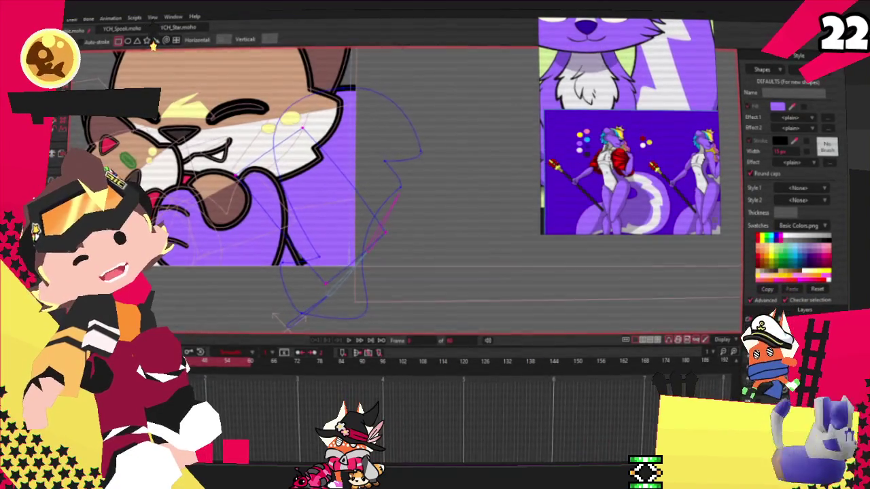
key("q")
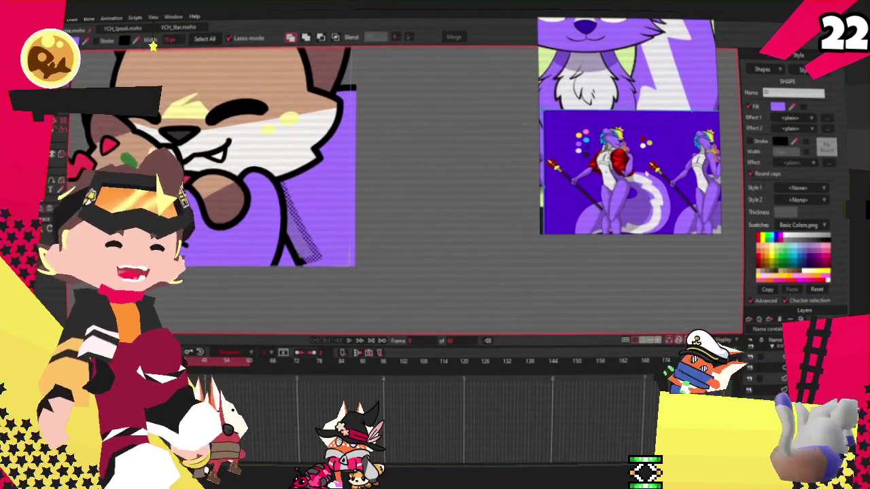
scroll(639, 161, "up", 2)
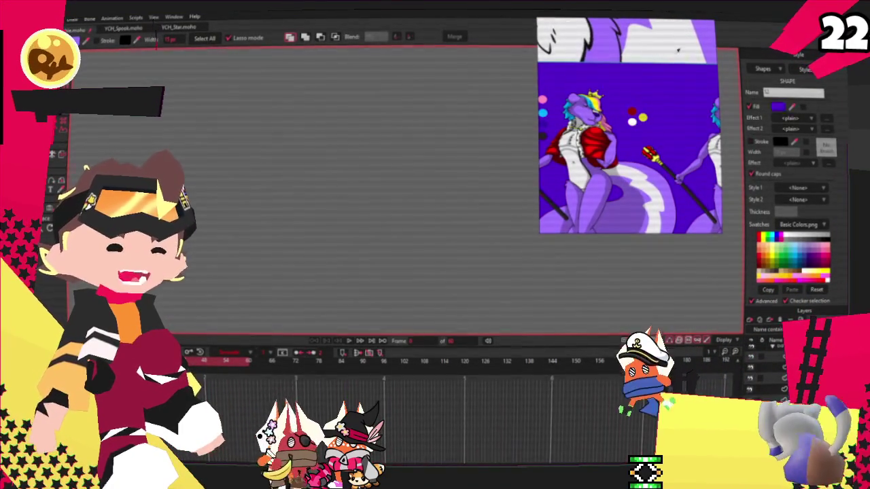
Select the white fur shape and drag its jagged edge points into new positions.
left_click(304, 148)
left_click_drag(145, 153, 260, 164)
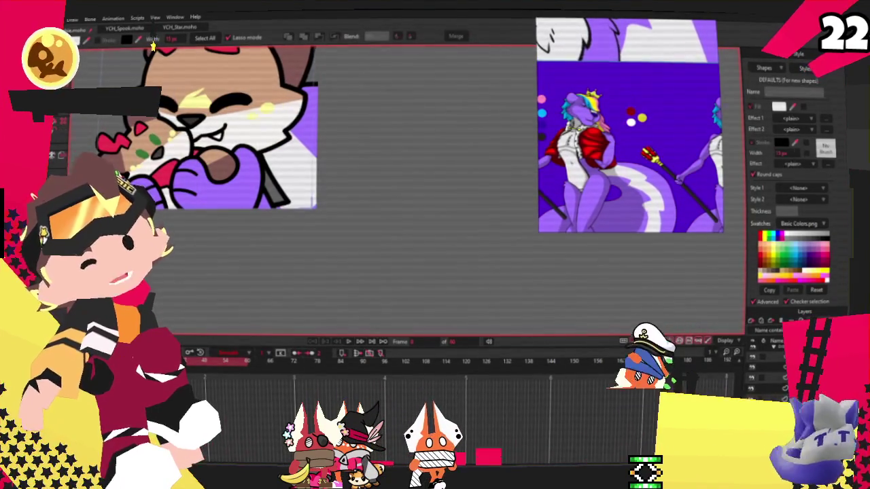
scroll(310, 118, "up", 3)
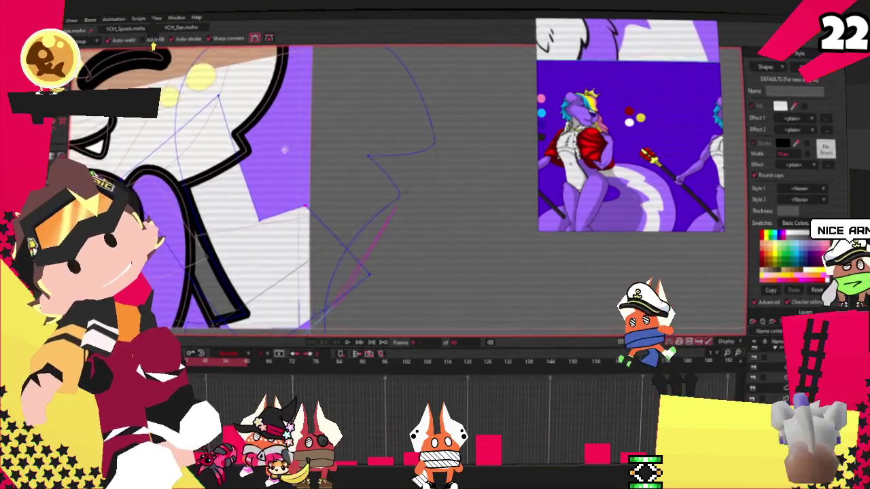
scroll(232, 149, "up", 1)
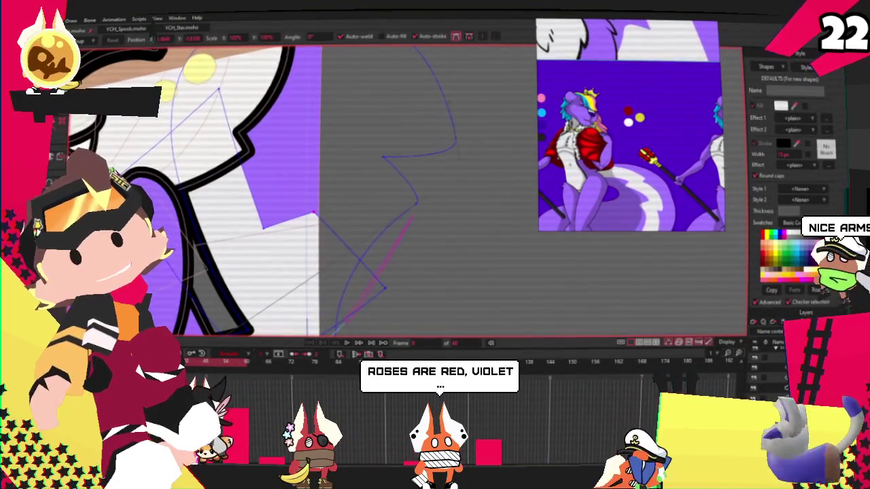
scroll(187, 152, "up", 1)
left_click_drag(225, 117, 336, 91)
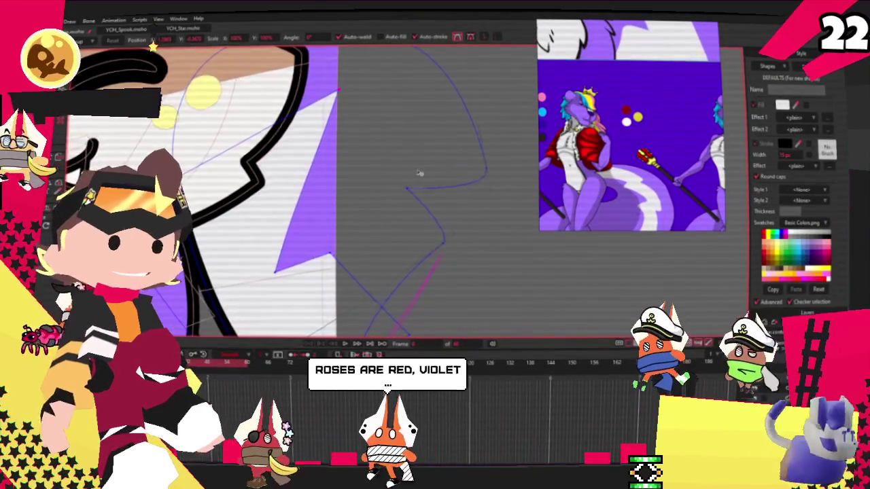
scroll(408, 178, "up", 2)
scroll(315, 233, "down", 2)
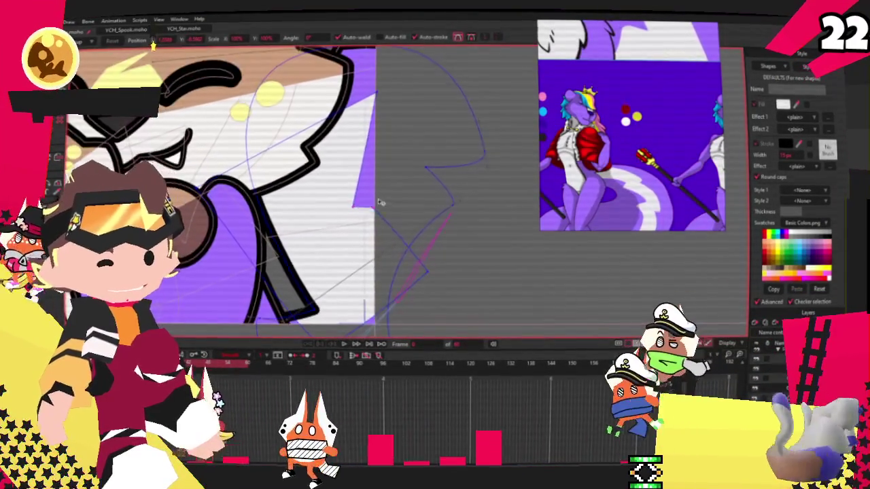
scroll(442, 257, "down", 2)
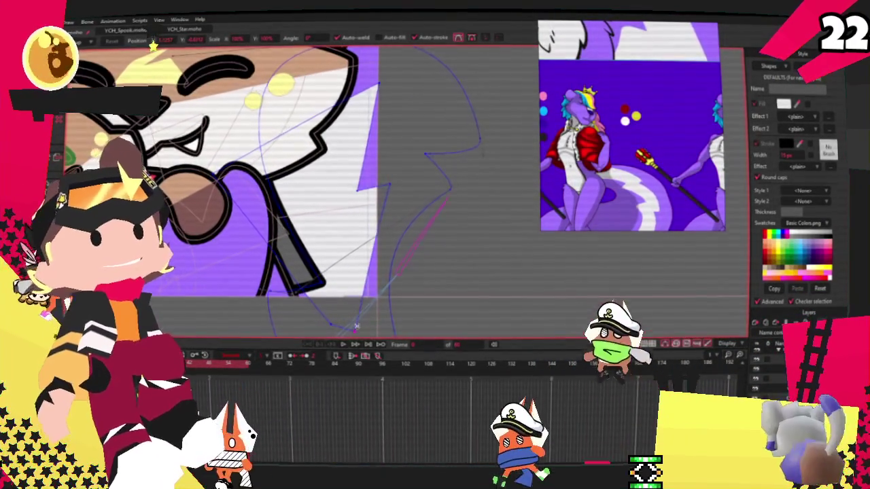
scroll(442, 257, "down", 1)
left_click_drag(239, 297, 229, 297)
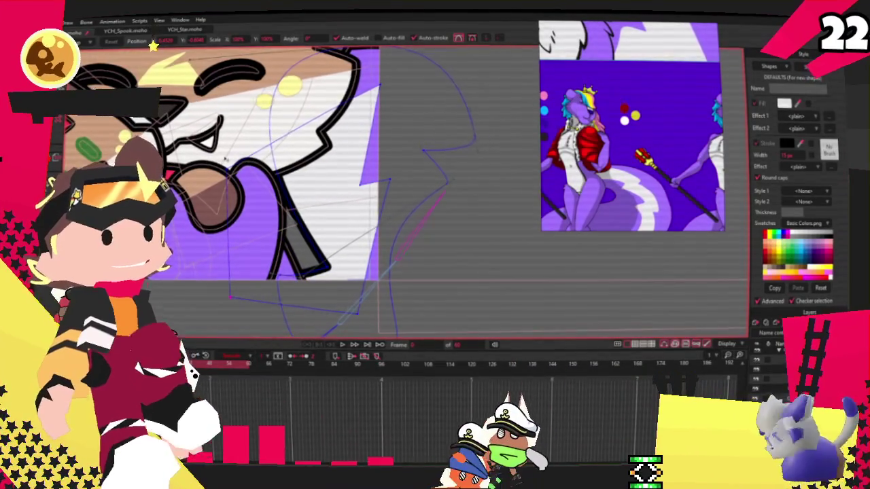
Refine the fur edge with added points, smoother curvature and a point moved up-right.
key("a")
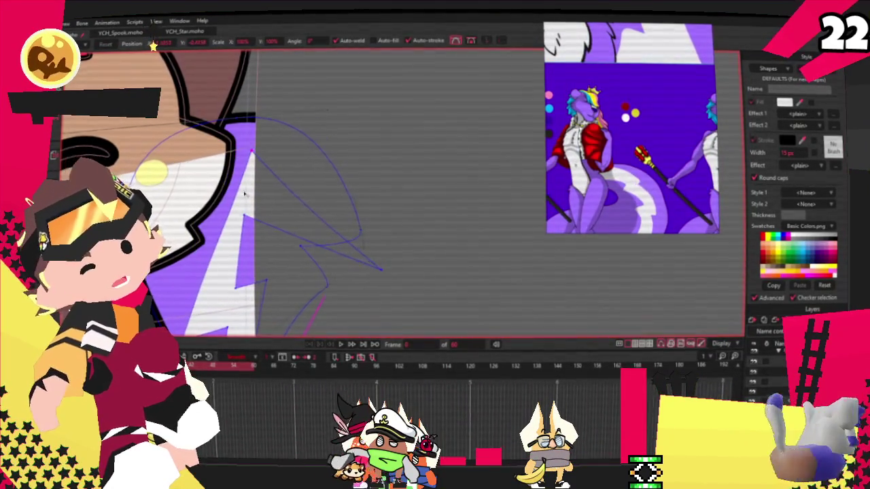
key("c")
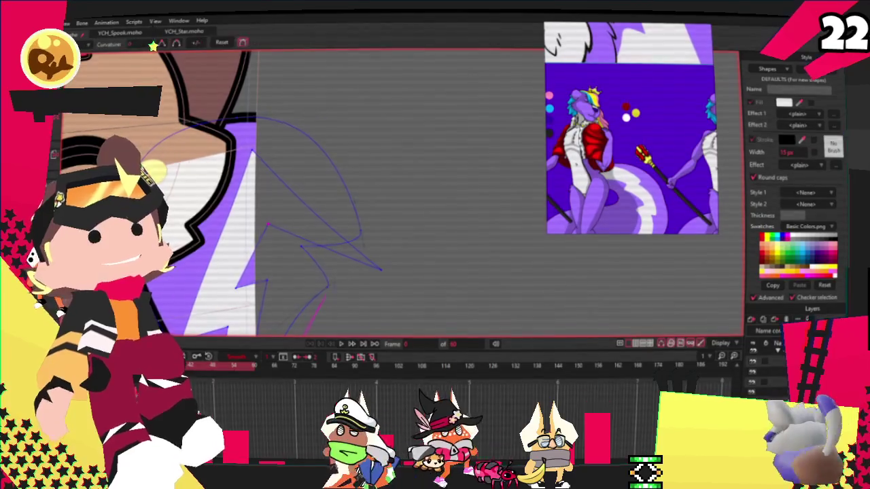
scroll(368, 211, "up", 2)
scroll(357, 260, "down", 3)
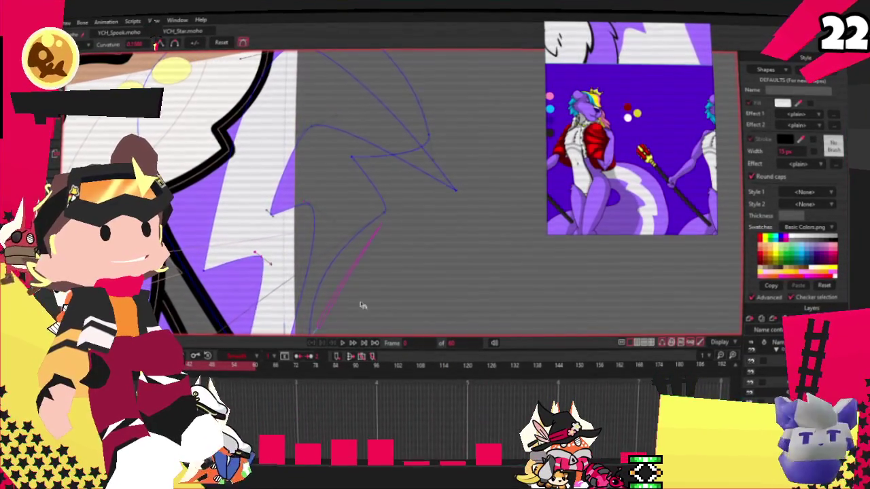
scroll(285, 295, "down", 2)
scroll(258, 248, "down", 2)
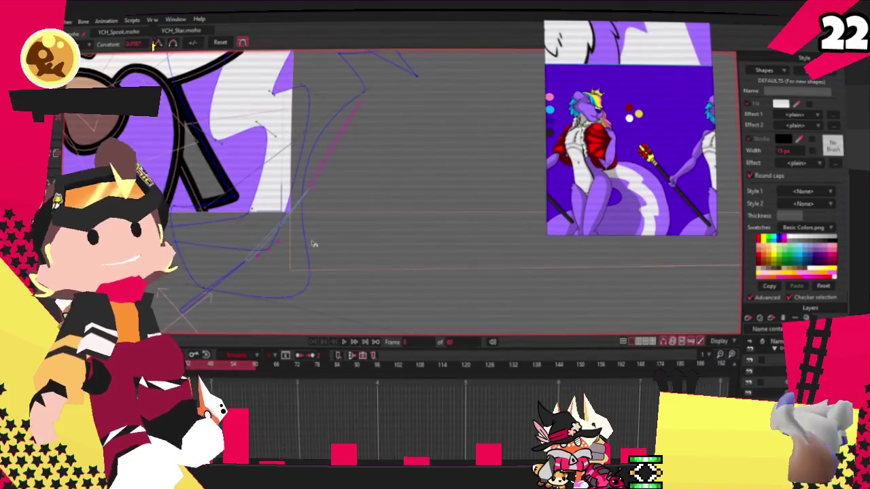
key("t")
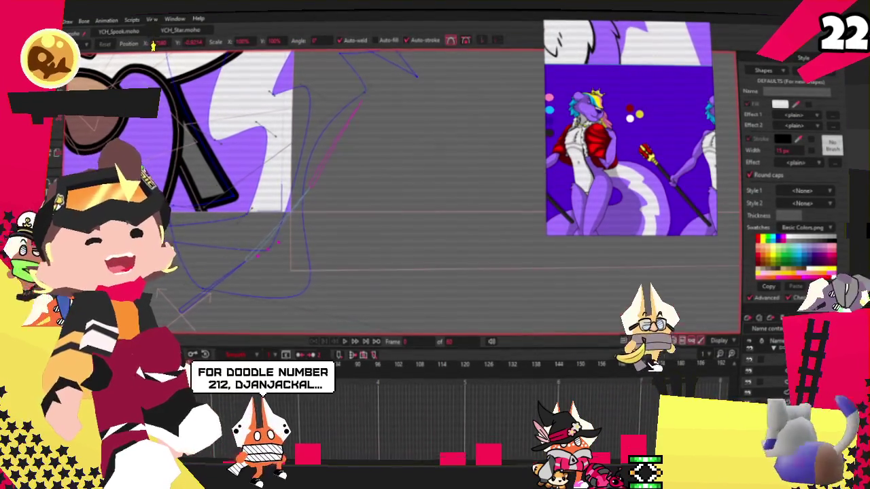
scroll(204, 150, "down", 2)
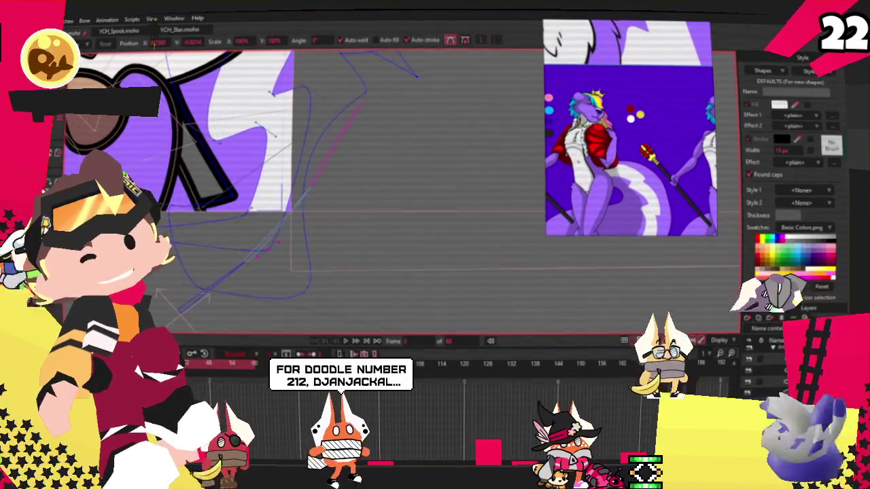
scroll(309, 121, "up", 3)
scroll(307, 142, "up", 2)
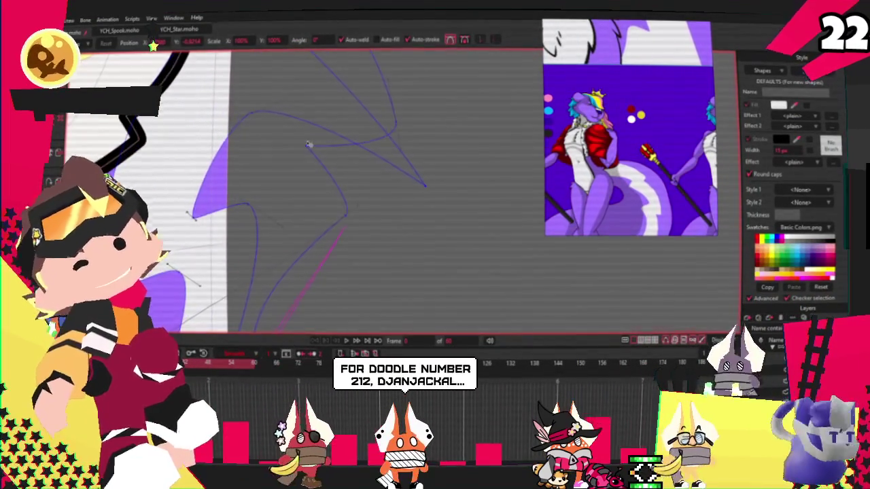
left_click_drag(309, 147, 335, 131)
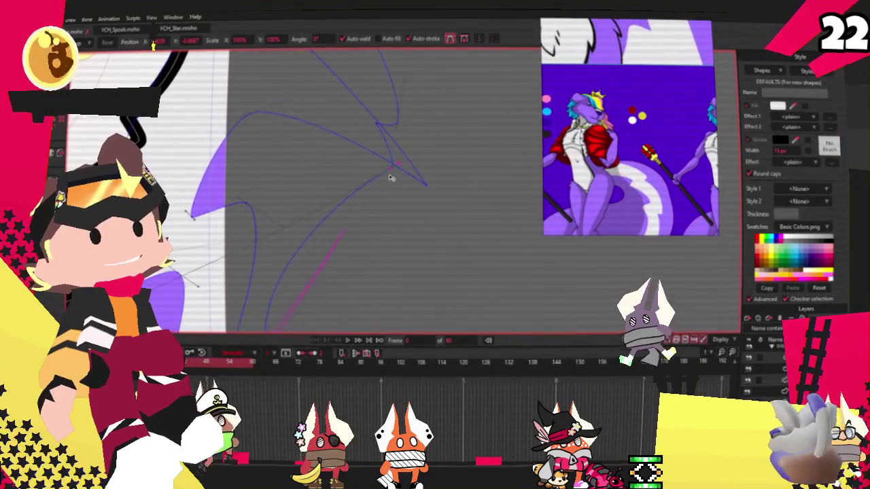
scroll(390, 180, "down", 3)
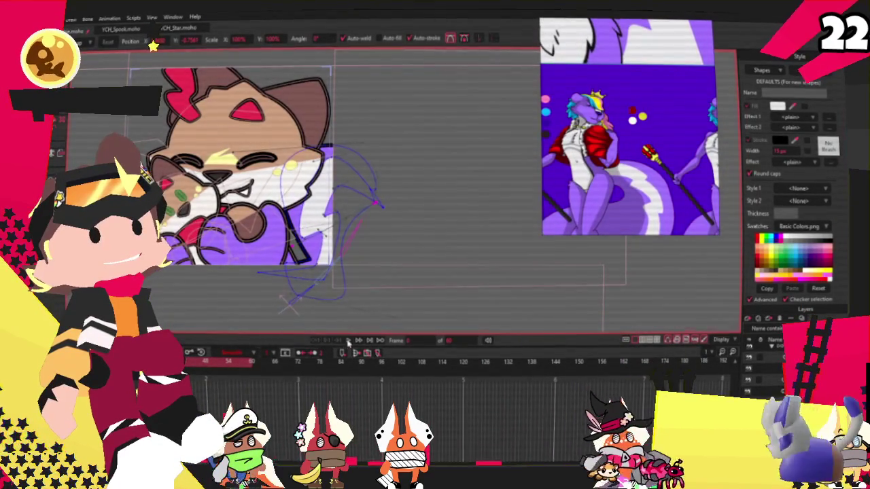
Preview the animation, then select and deselect the tail's curve points.
left_click(348, 340)
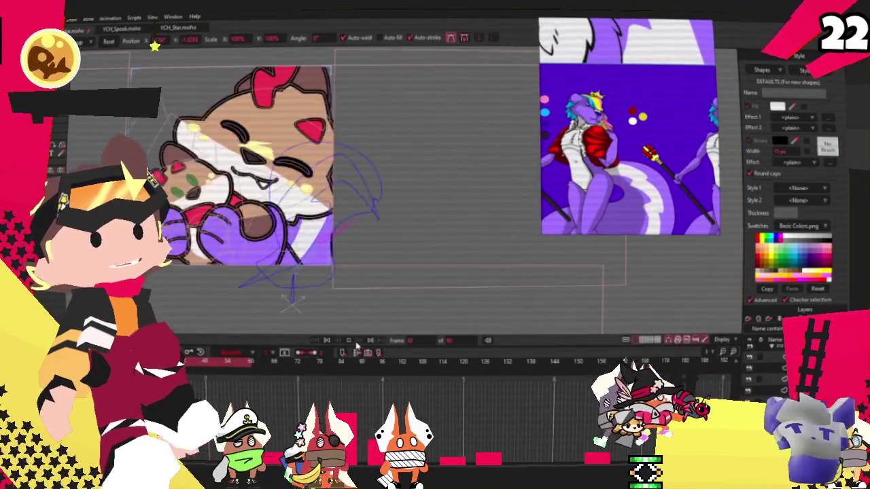
scroll(306, 211, "up", 3)
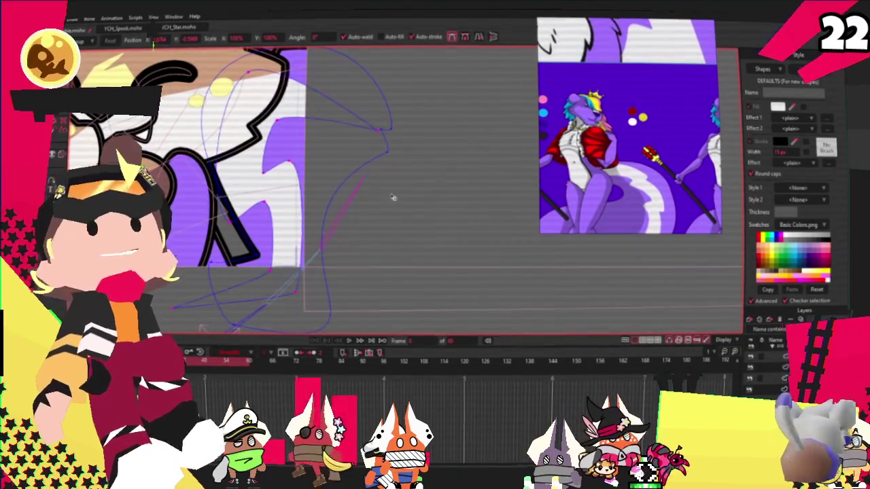
left_click(268, 275)
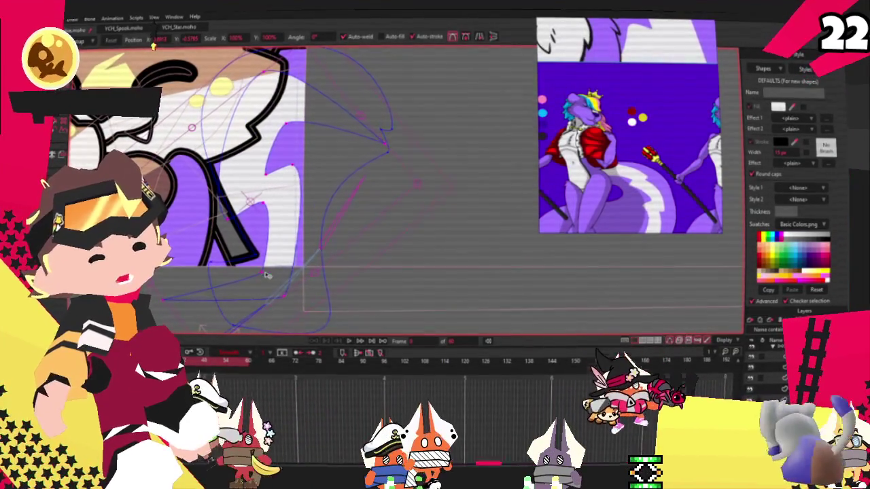
left_click(274, 223)
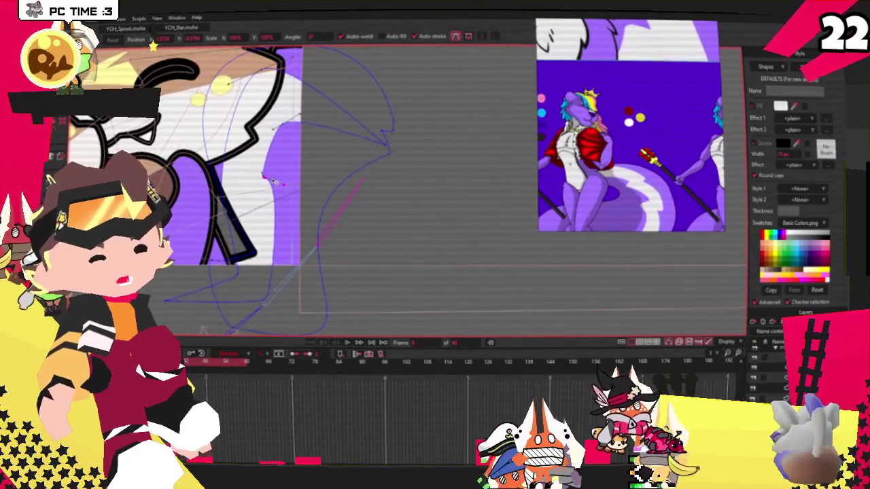
Drag the sharp tail-edge point right to round it, then reset the timeline position.
scroll(272, 182, "up", 3)
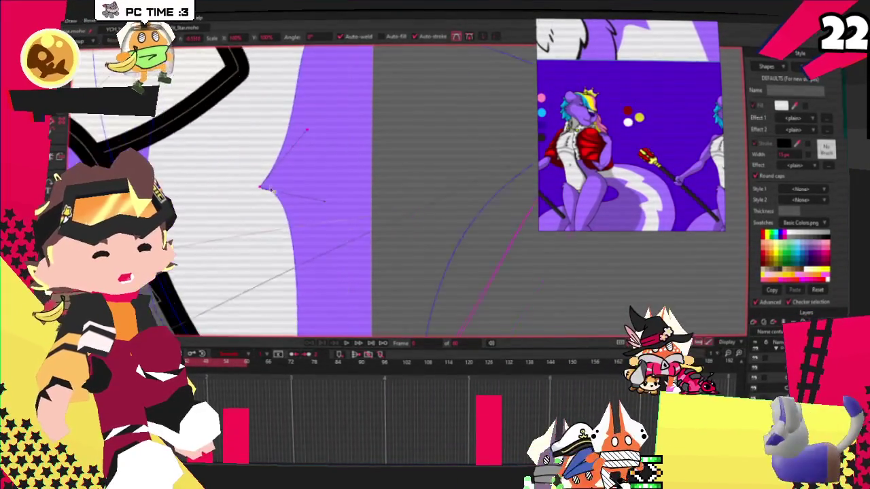
left_click_drag(271, 184, 344, 169)
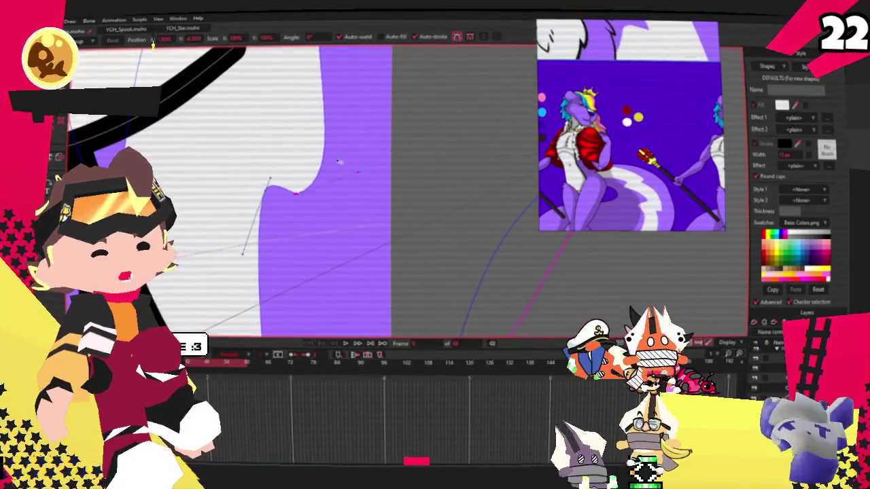
scroll(248, 178, "down", 1)
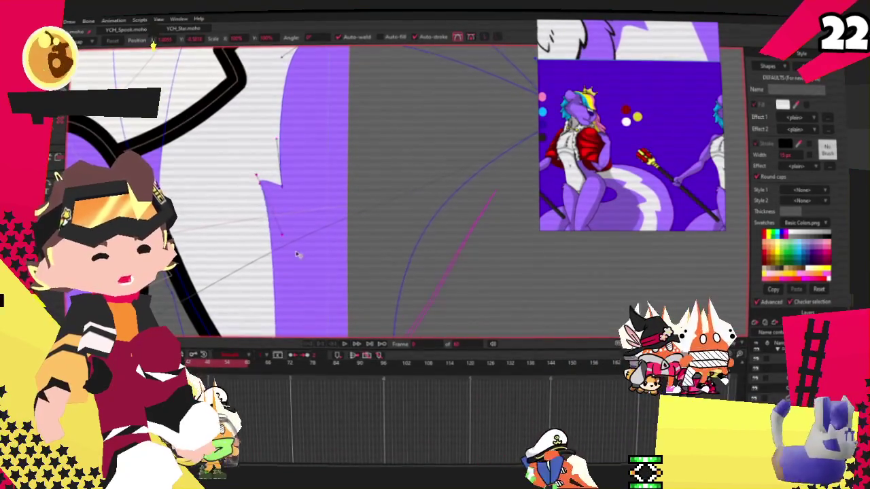
scroll(323, 258, "down", 2)
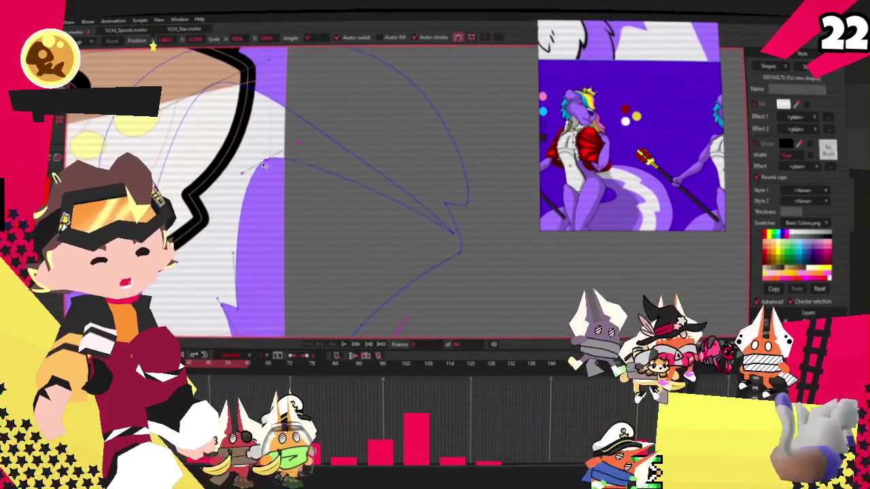
scroll(311, 204, "down", 2)
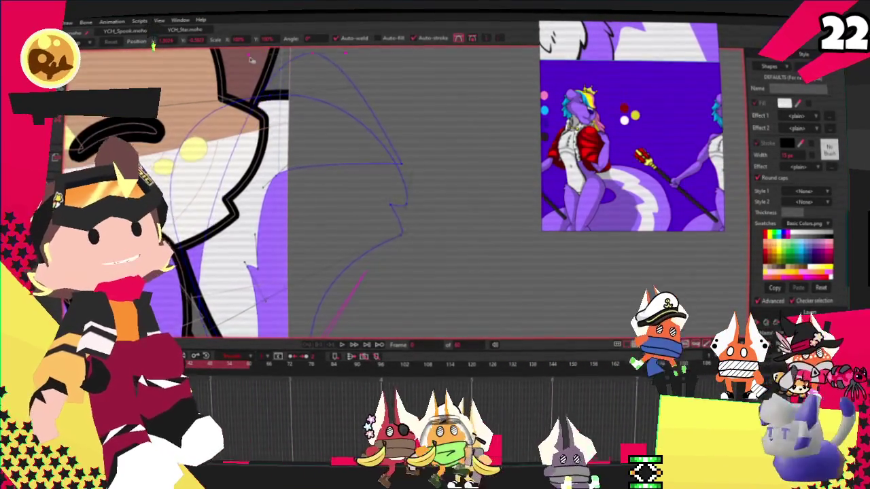
scroll(407, 190, "down", 3)
scroll(236, 249, "up", 1)
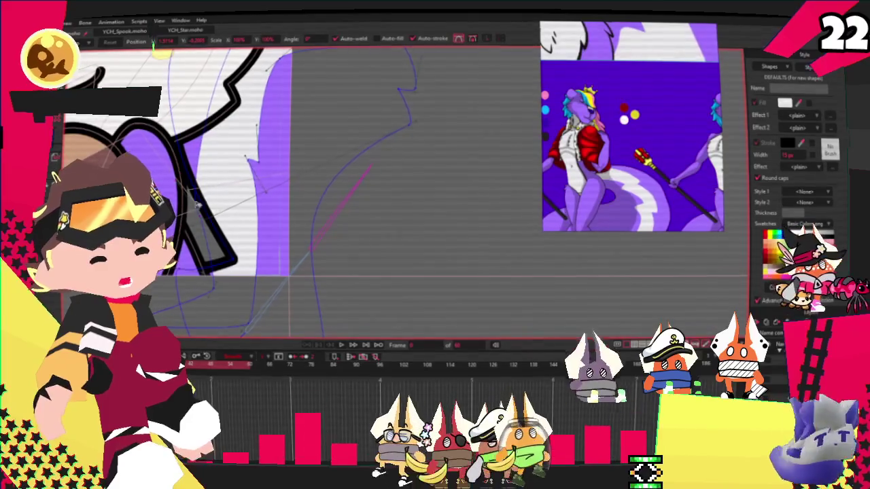
scroll(257, 176, "down", 2)
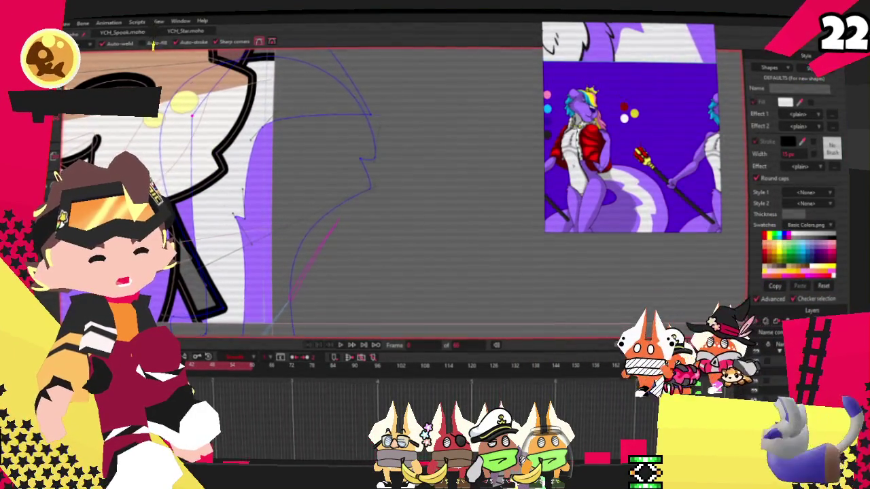
left_click(343, 386)
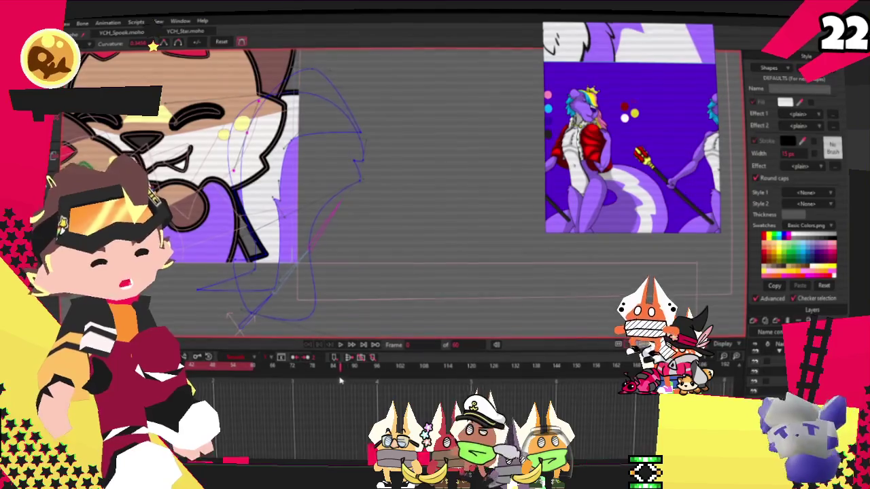
Preview the animation, then push the tail curve's lower bulge rightward.
left_click(342, 345)
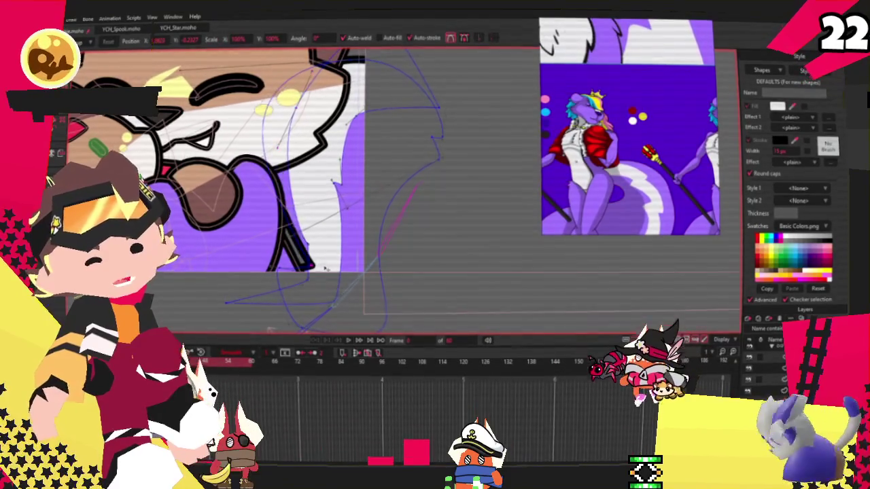
key("c")
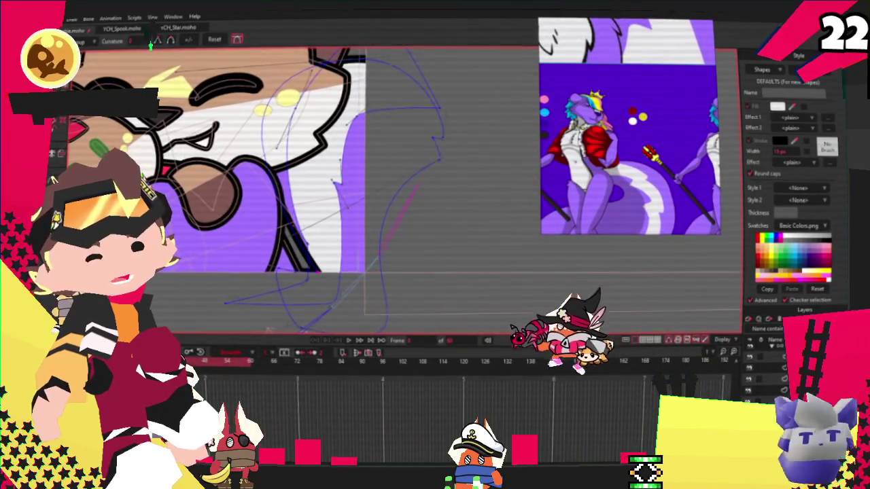
scroll(422, 275, "down", 1)
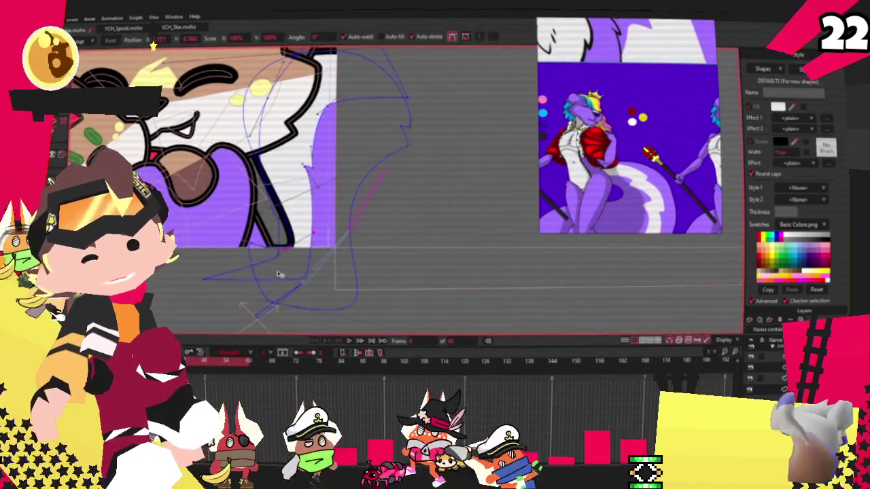
scroll(270, 269, "up", 1)
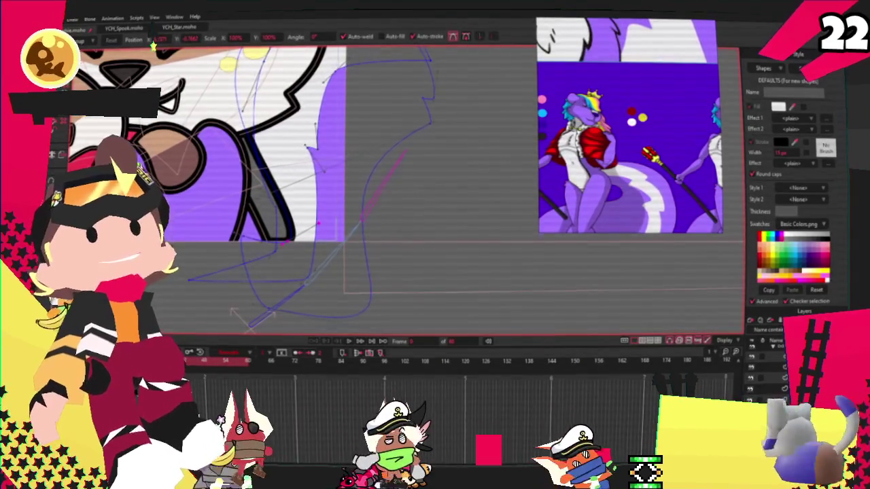
key("a")
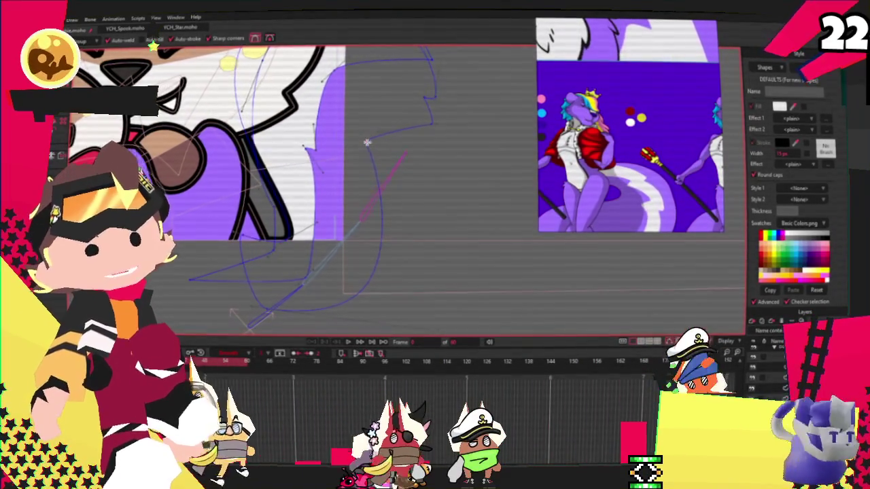
scroll(332, 324, "down", 2)
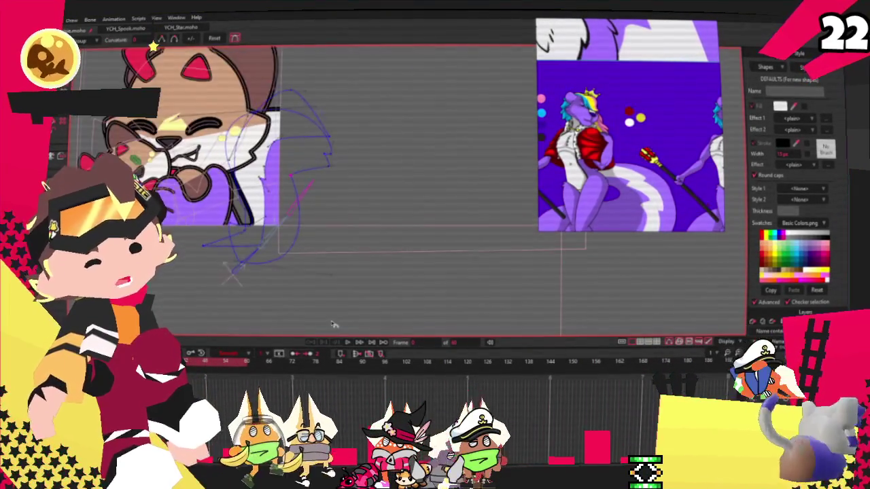
scroll(309, 204, "up", 2)
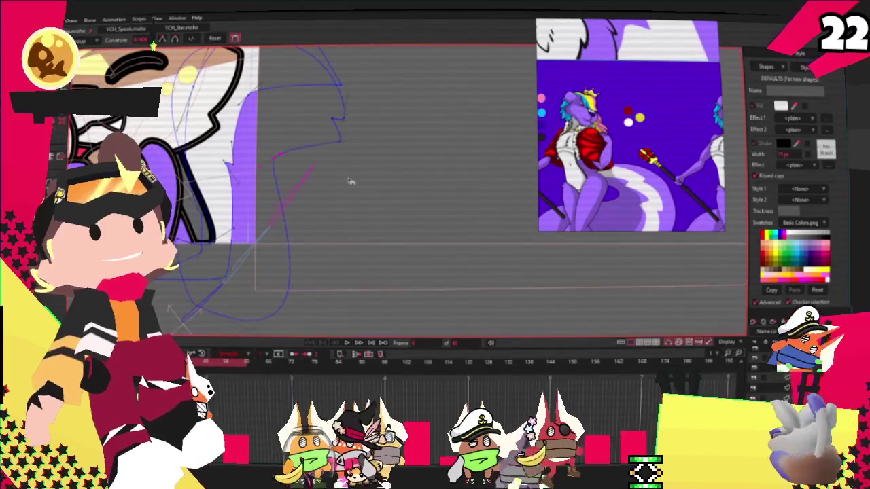
left_click_drag(258, 170, 287, 179)
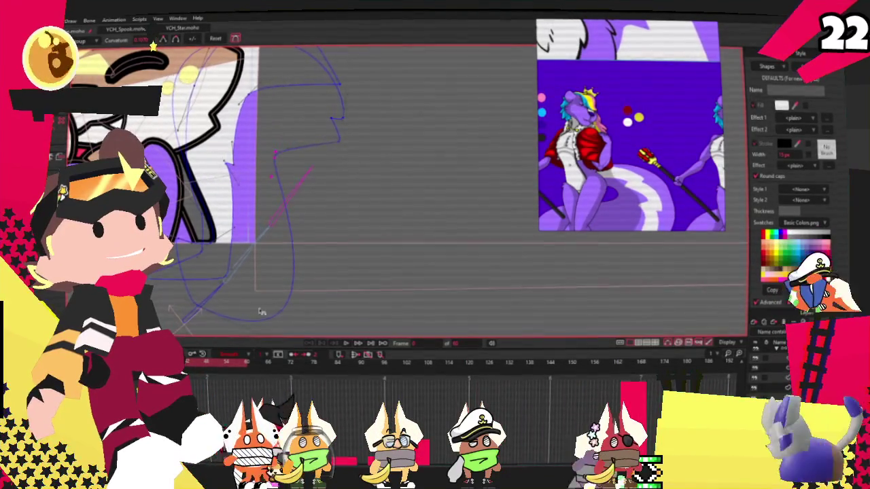
Replay the animation and pan around the tail to check its motion.
left_click(351, 348)
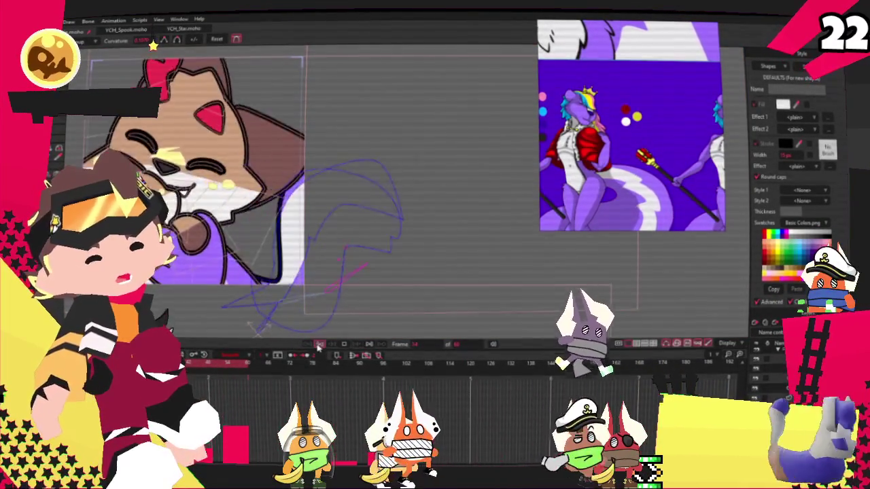
scroll(254, 163, "up", 2)
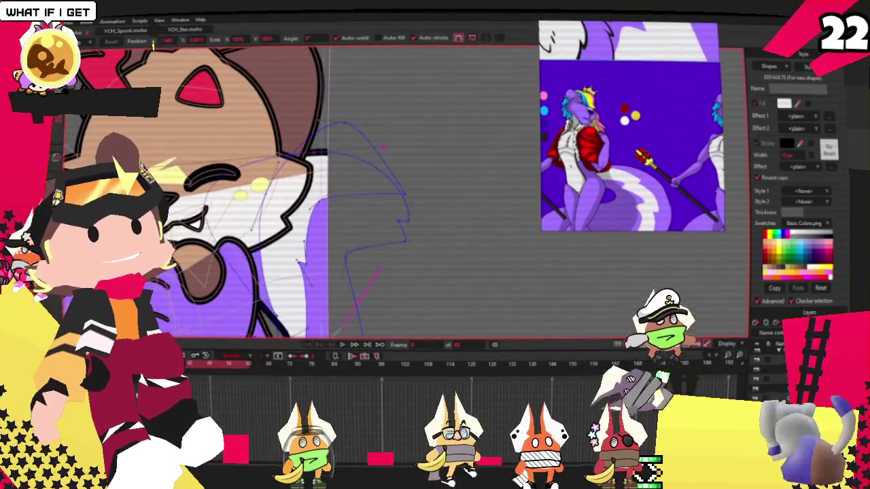
left_click_drag(277, 335, 246, 261)
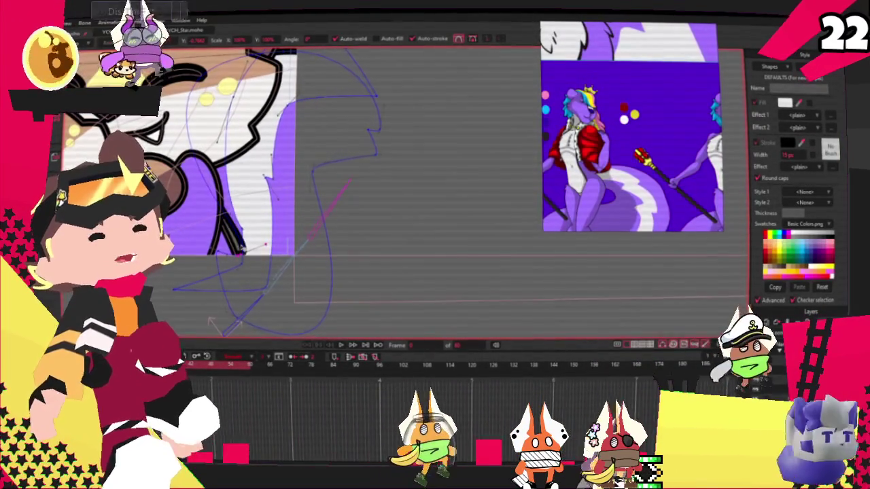
scroll(292, 272, "down", 3)
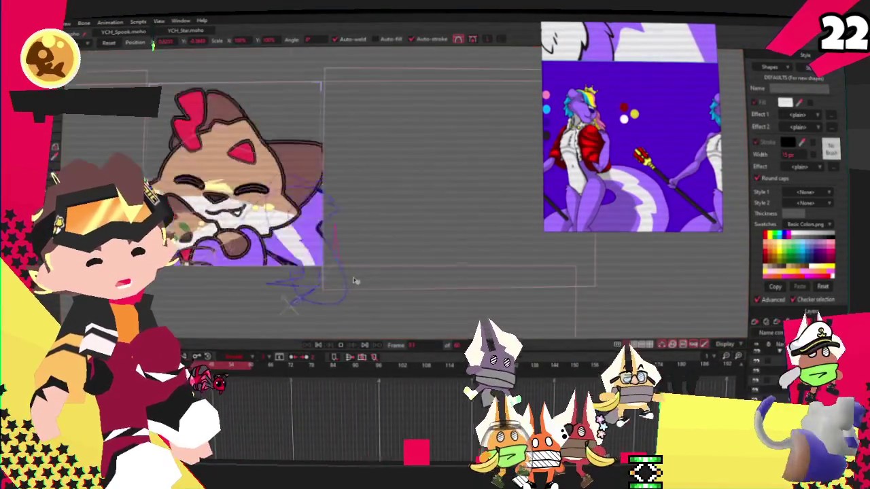
scroll(296, 268, "down", 3)
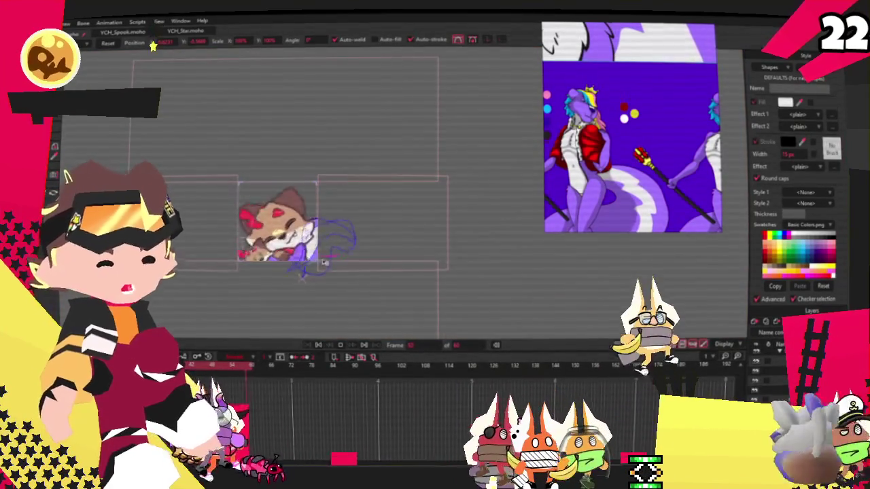
scroll(286, 271, "up", 2)
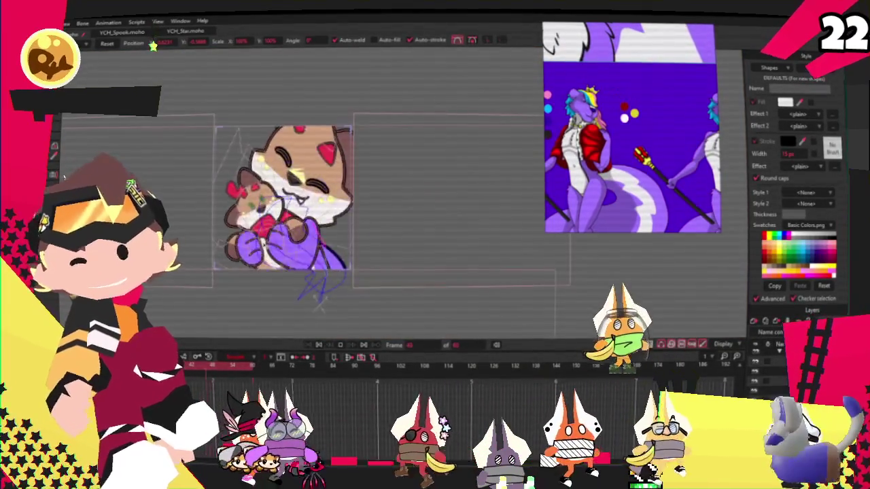
scroll(285, 271, "up", 2)
scroll(285, 270, "up", 2)
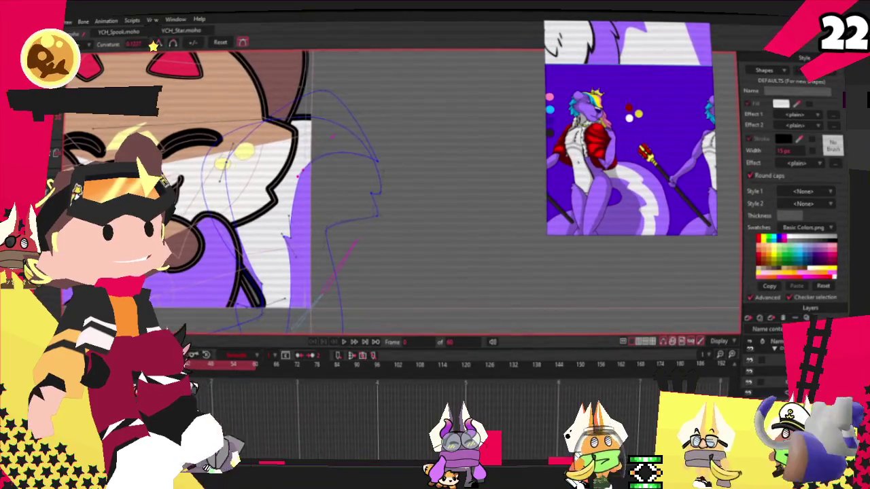
key("t")
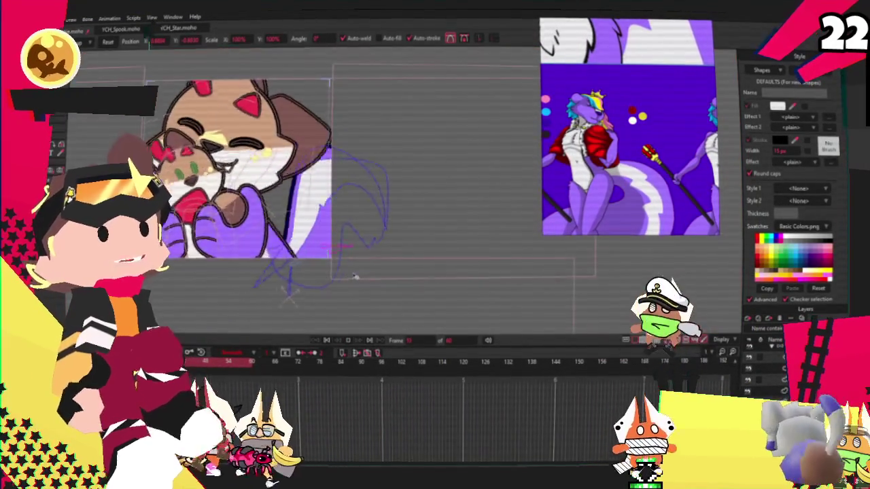
scroll(387, 208, "down", 3)
scroll(371, 206, "up", 3)
scroll(370, 205, "down", 1)
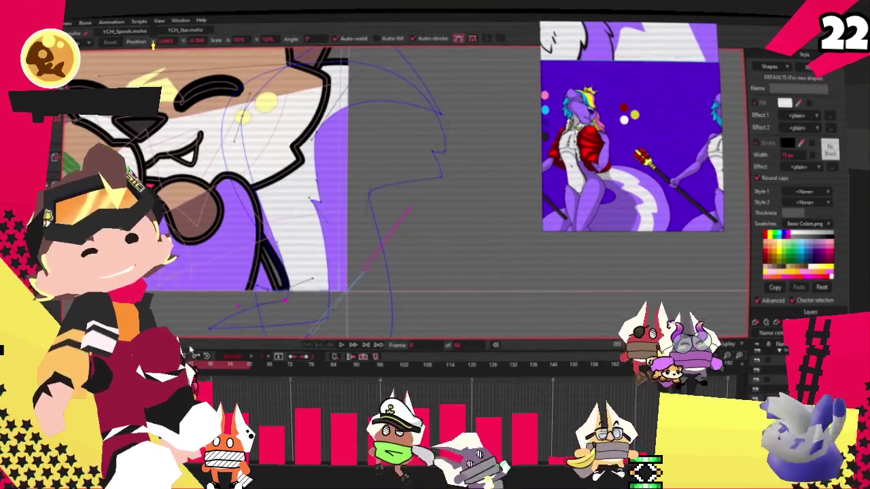
scroll(275, 304, "down", 3)
scroll(275, 305, "up", 2)
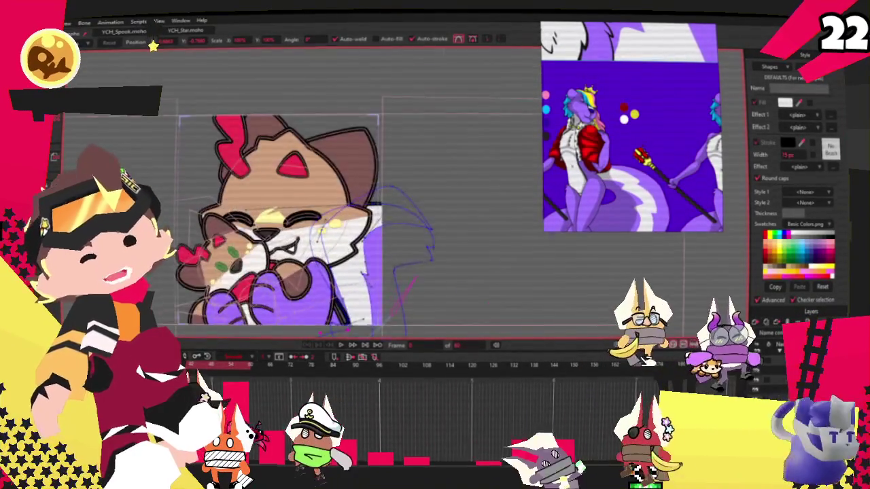
scroll(274, 305, "up", 2)
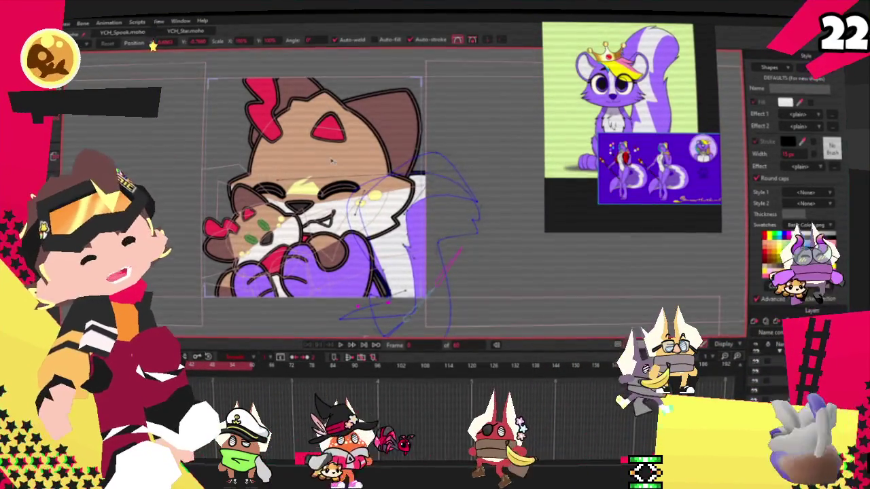
Select the purple paw's outline curve where it arcs over the brown oval.
scroll(332, 162, "up", 2)
key("g")
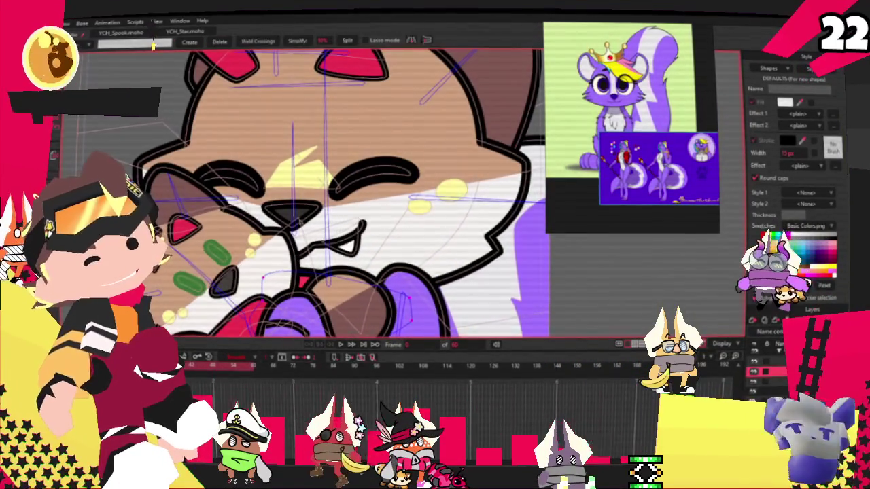
scroll(320, 122, "down", 2)
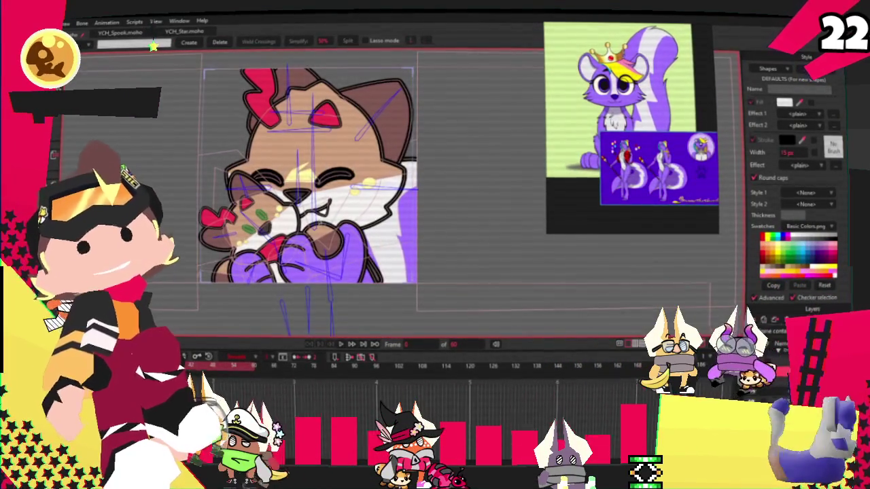
scroll(317, 261, "up", 2)
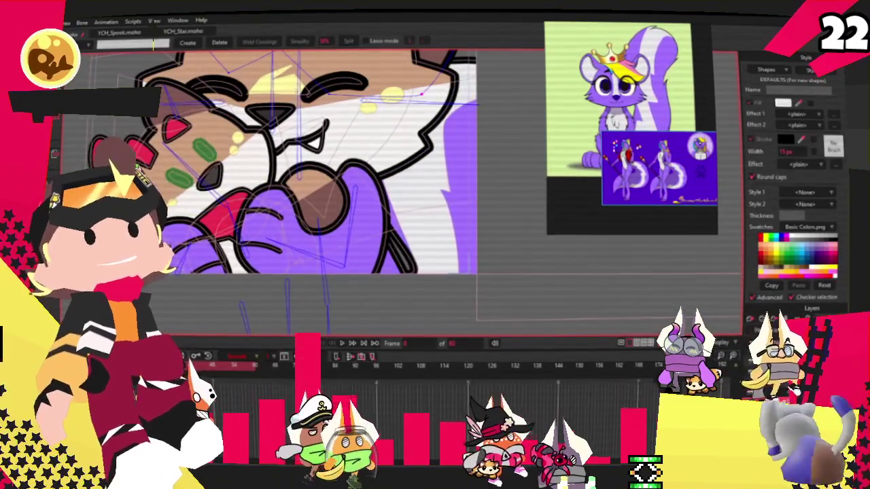
scroll(327, 139, "up", 1)
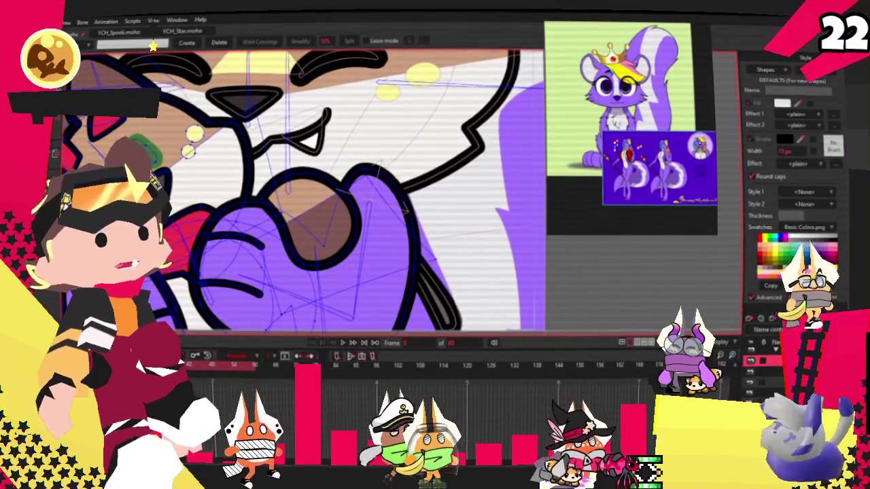
left_click(367, 171)
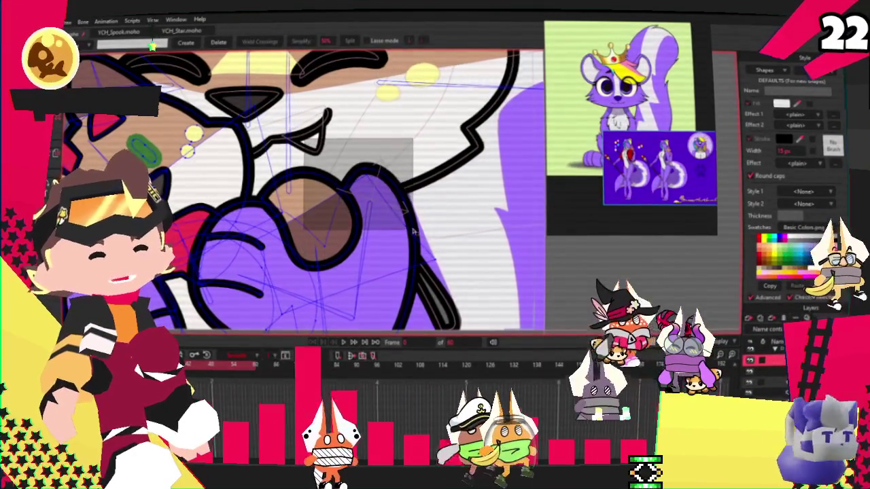
scroll(393, 206, "up", 1)
scroll(393, 212, "up", 1)
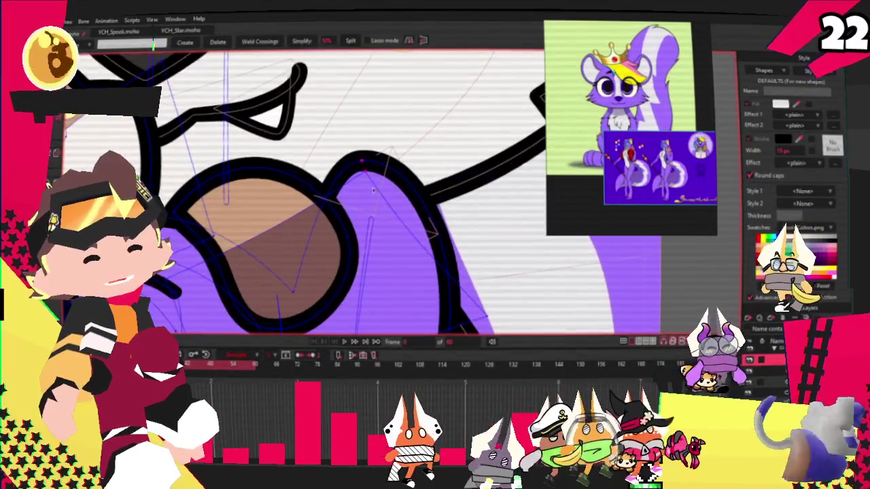
scroll(367, 228, "down", 2)
scroll(320, 245, "up", 1)
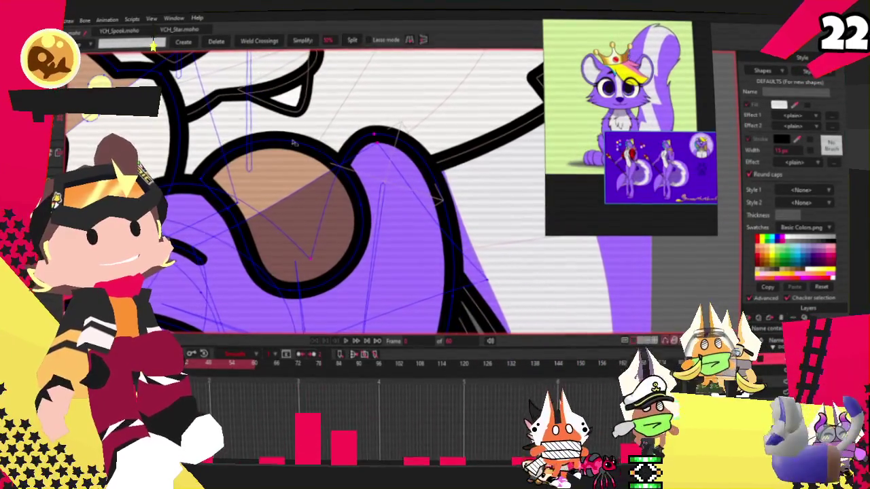
Pull the paw's upper curve points down and left, then clear the selection.
key("t")
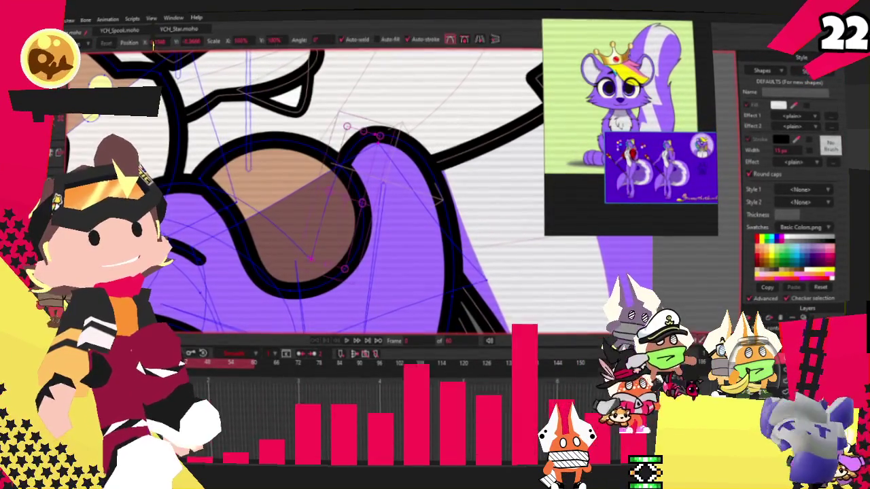
left_click_drag(314, 155, 362, 192)
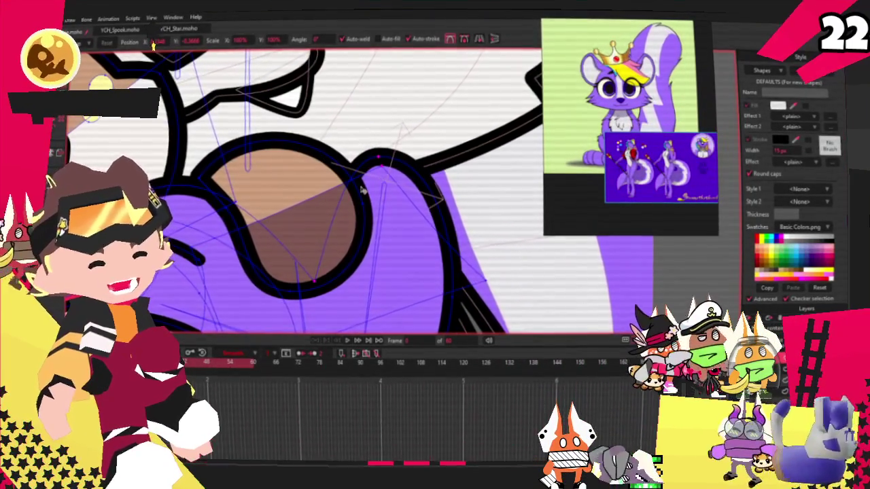
left_click(362, 191)
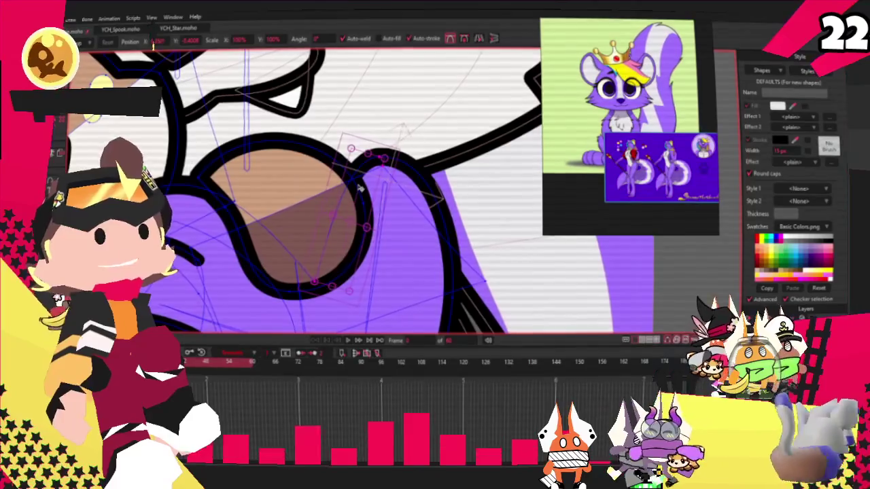
scroll(375, 191, "up", 2)
scroll(424, 245, "down", 3)
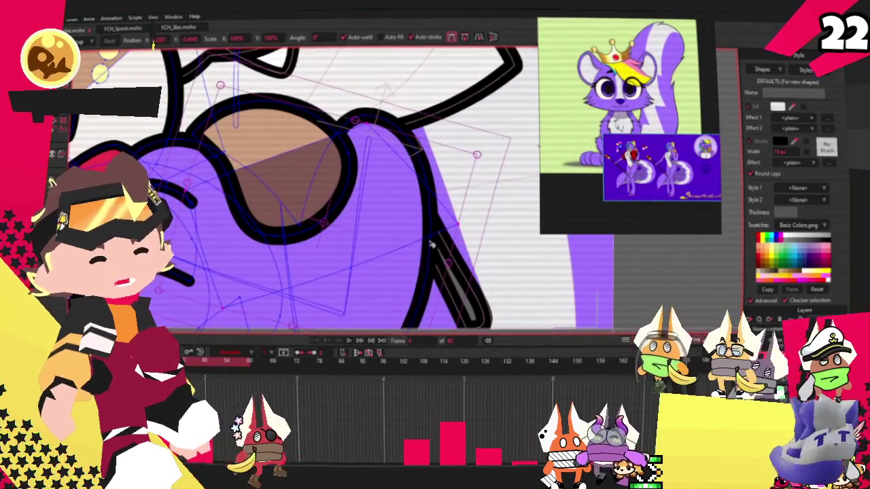
left_click(448, 196)
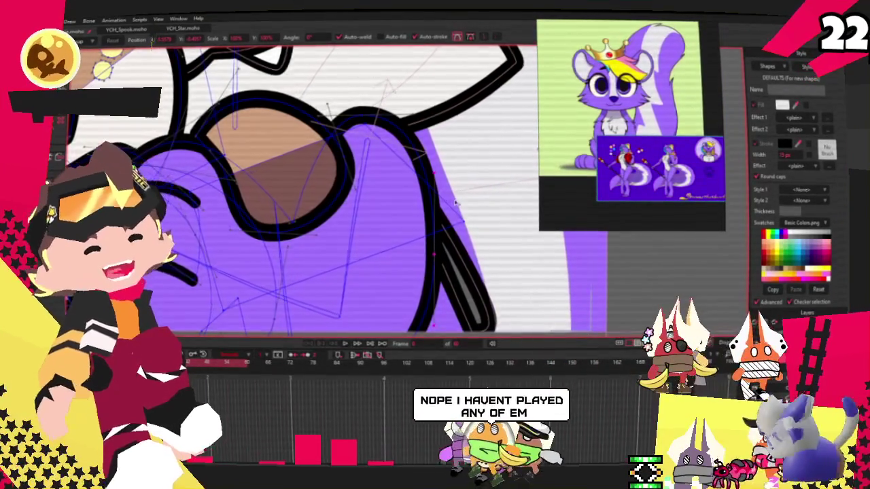
scroll(457, 202, "down", 2)
scroll(456, 200, "up", 3)
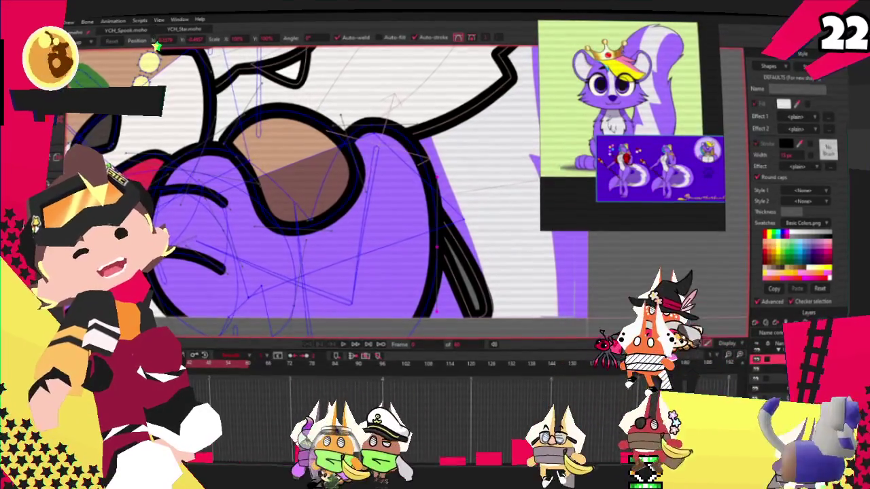
key("r")
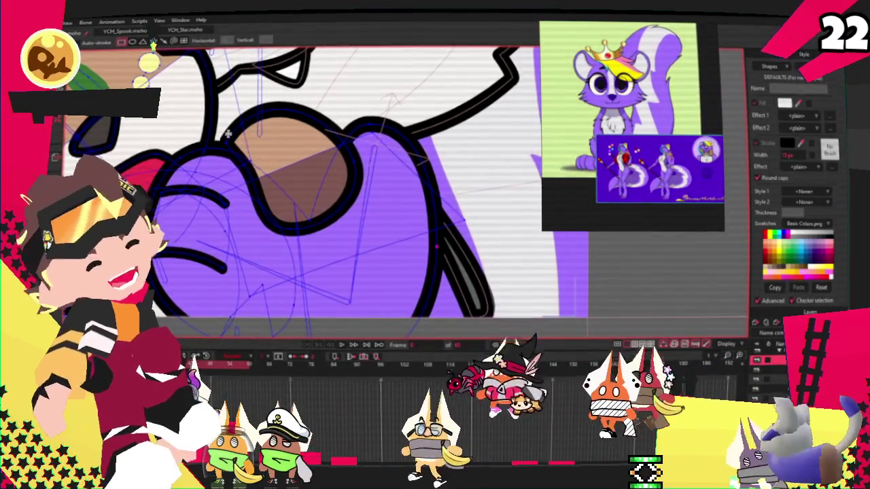
scroll(306, 115, "down", 2)
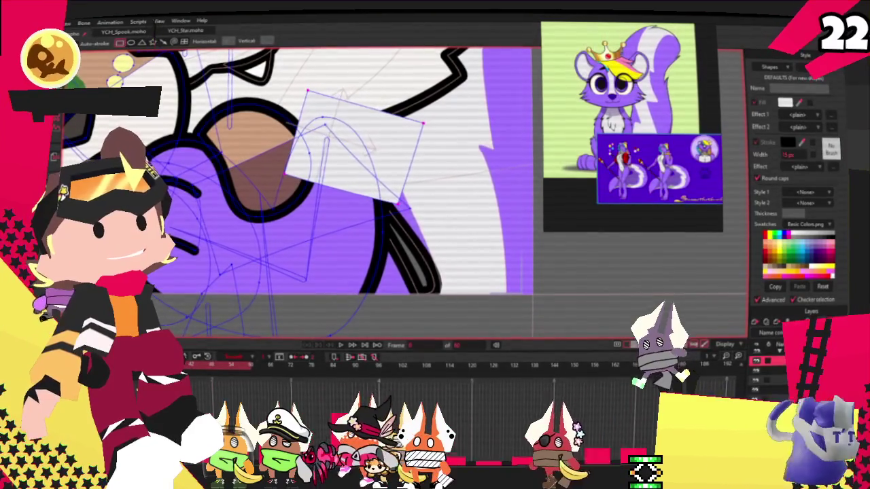
Select the light shape over the paw, then the other overlapping shape.
key("q")
left_click(356, 128)
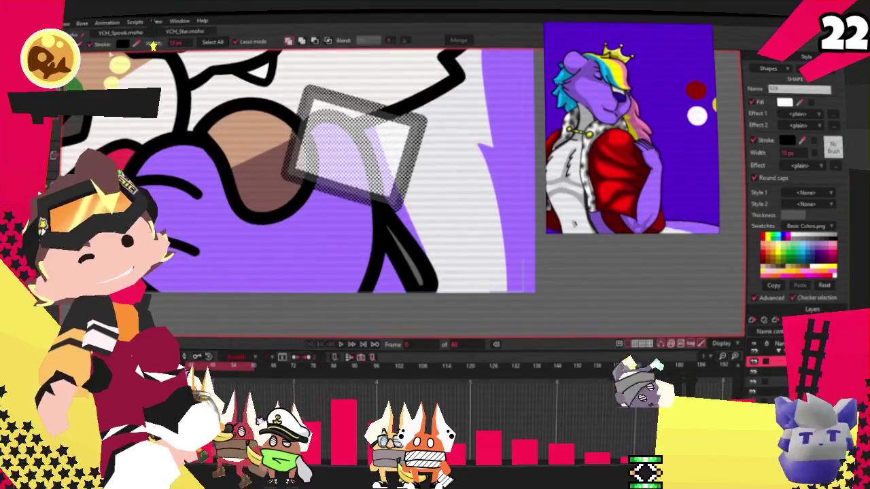
left_click(317, 158)
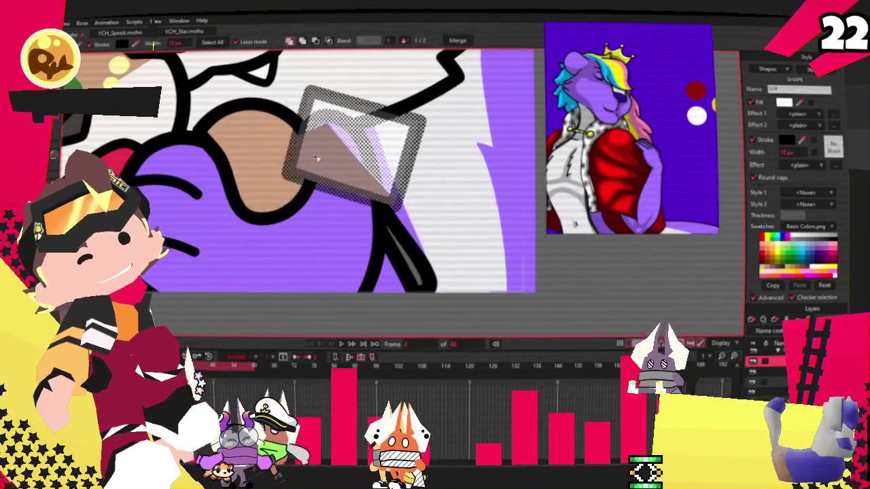
scroll(316, 157, "down", 2)
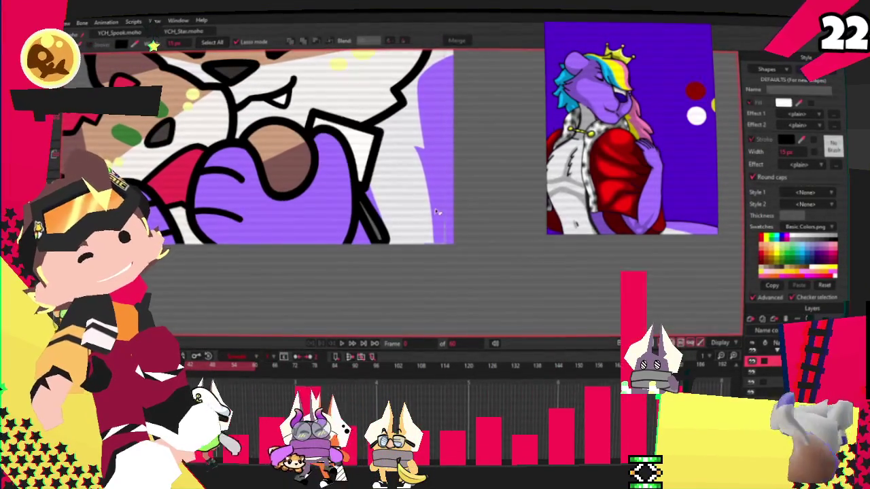
key("c")
scroll(323, 103, "up", 2)
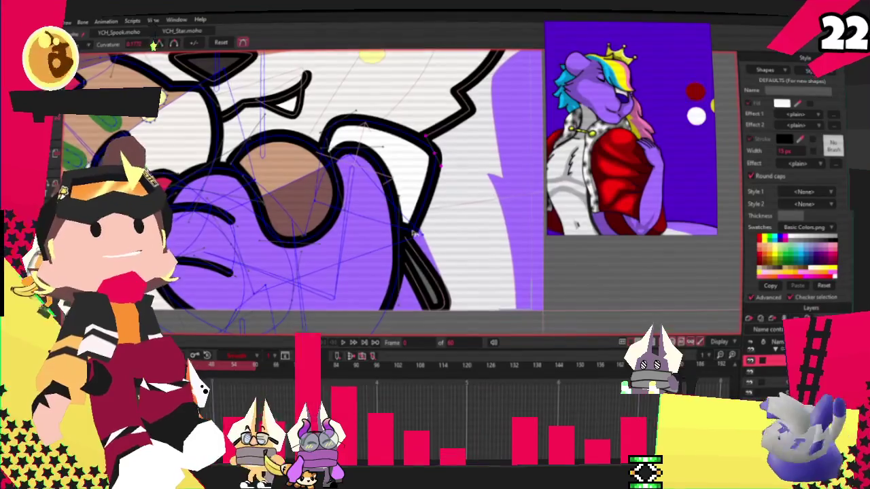
scroll(313, 155, "up", 1)
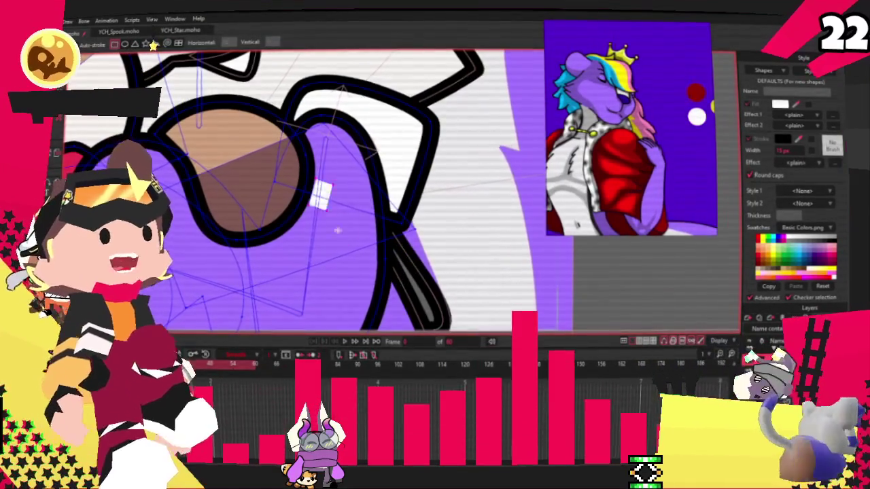
Draw a rectangle over the purple fur, fill it red, and lower it behind the paw.
left_click_drag(316, 179, 441, 330)
key("q")
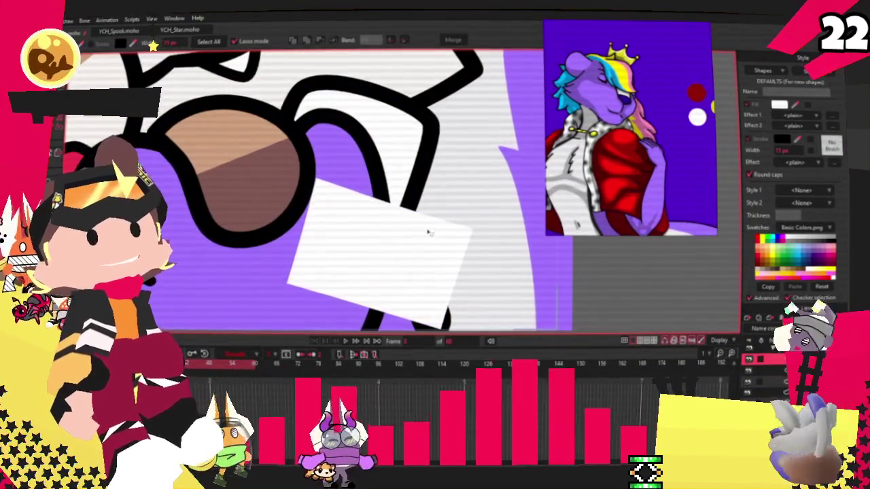
scroll(494, 181, "down", 2)
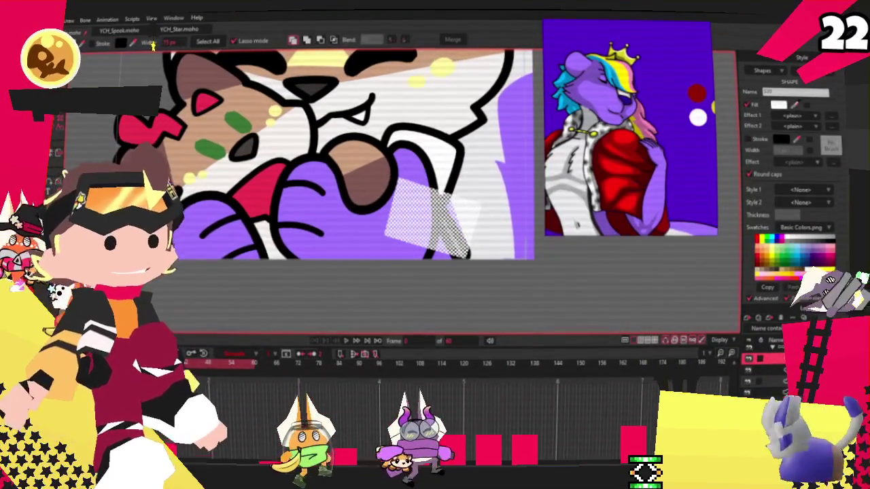
left_click(760, 248)
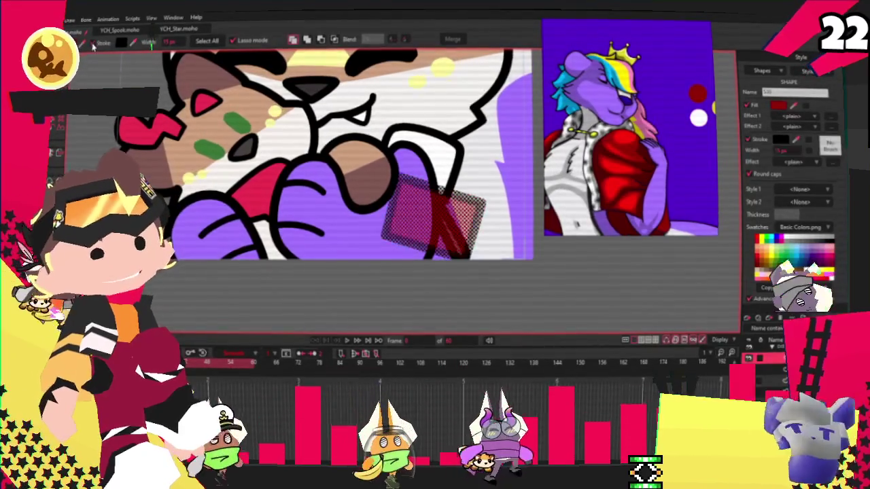
left_click(306, 40)
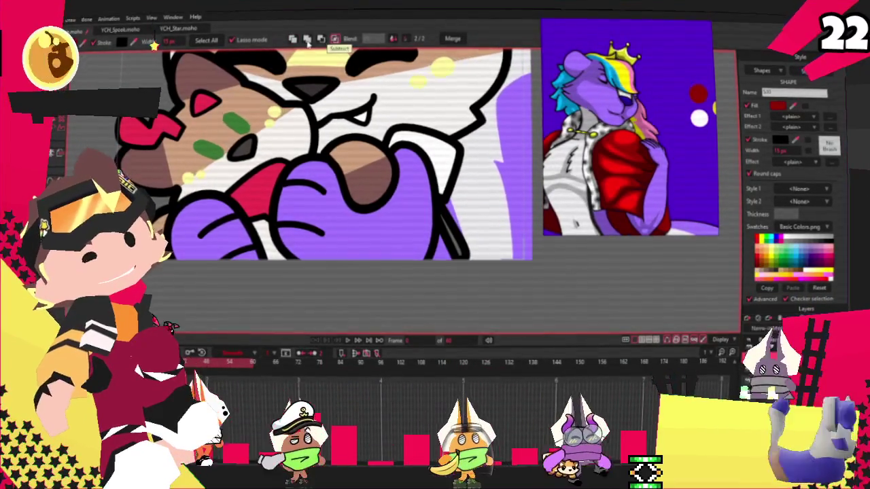
scroll(435, 187, "up", 3)
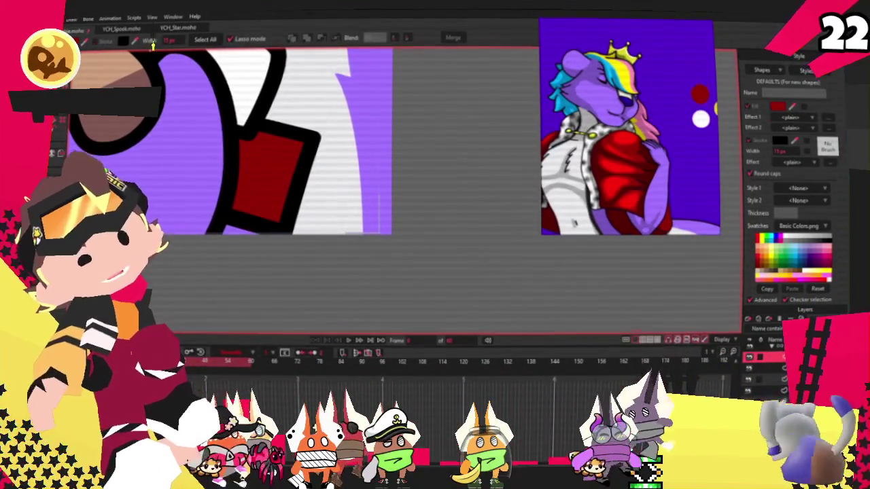
key("t")
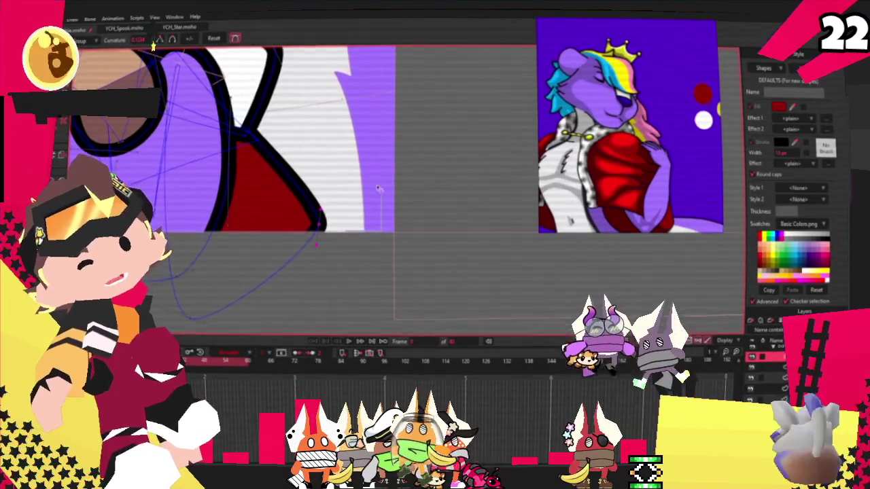
scroll(254, 129, "up", 2)
scroll(164, 129, "down", 2)
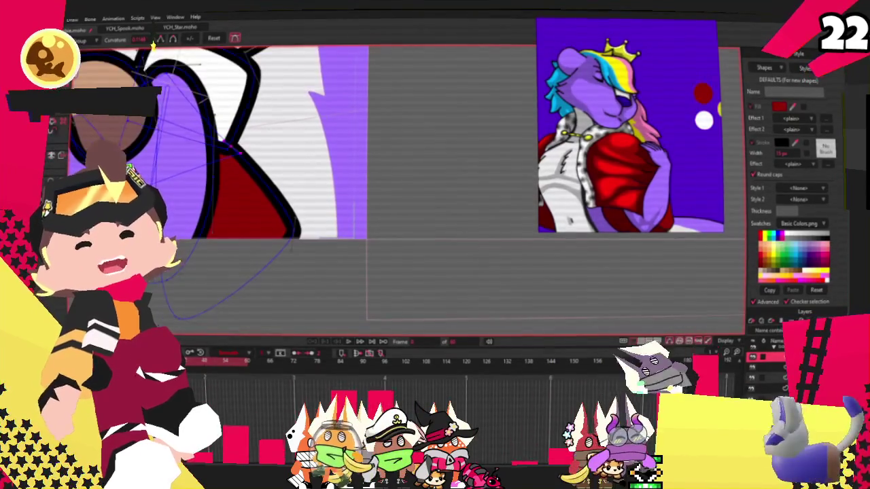
scroll(306, 160, "up", 3)
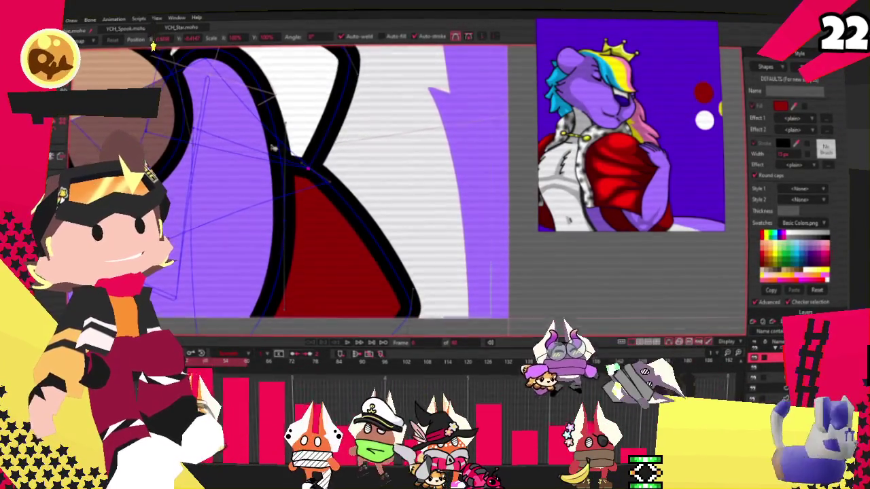
scroll(294, 325, "down", 2)
Play the hugging animation while zooming around the canvas to review it.
left_click(344, 344)
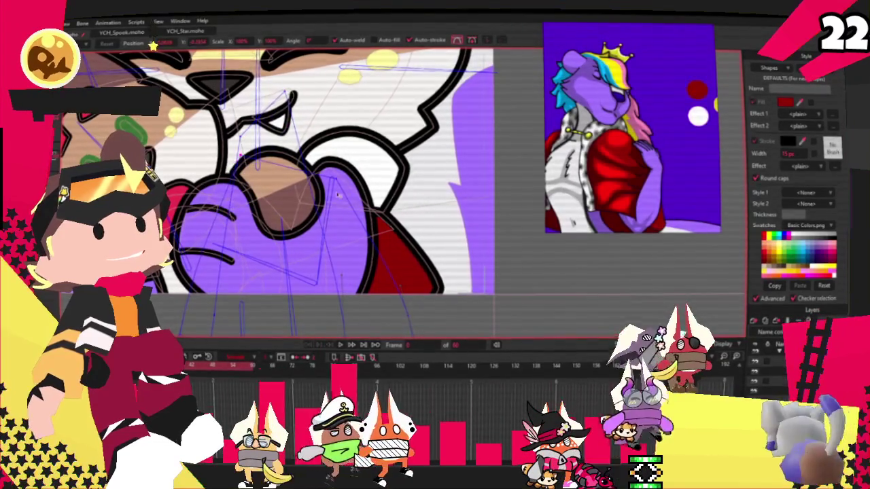
scroll(316, 206, "down", 2)
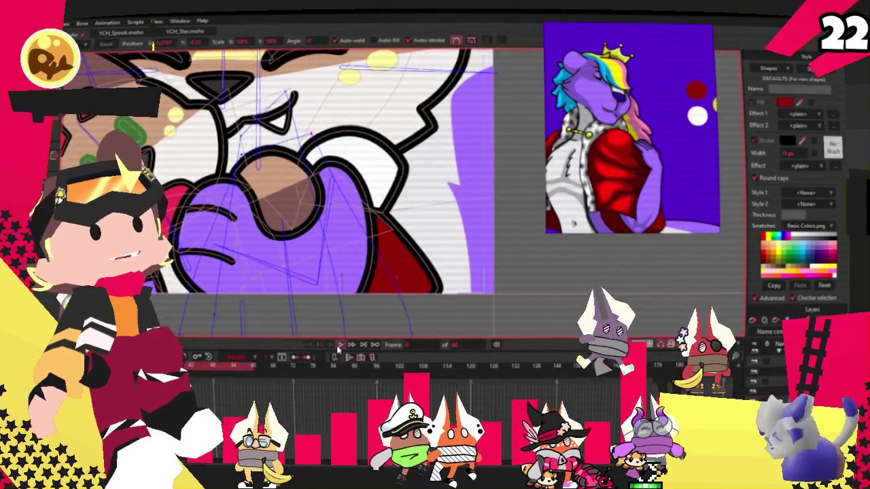
scroll(316, 206, "down", 3)
scroll(316, 206, "down", 3)
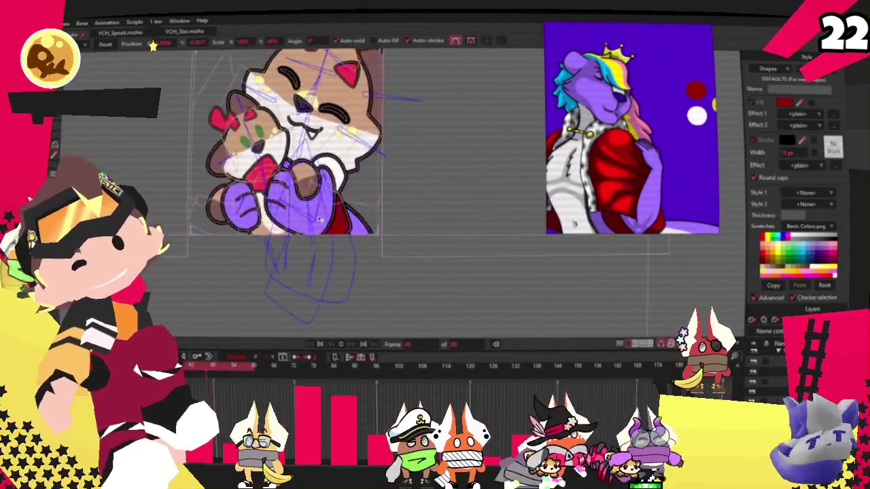
scroll(320, 218, "up", 3)
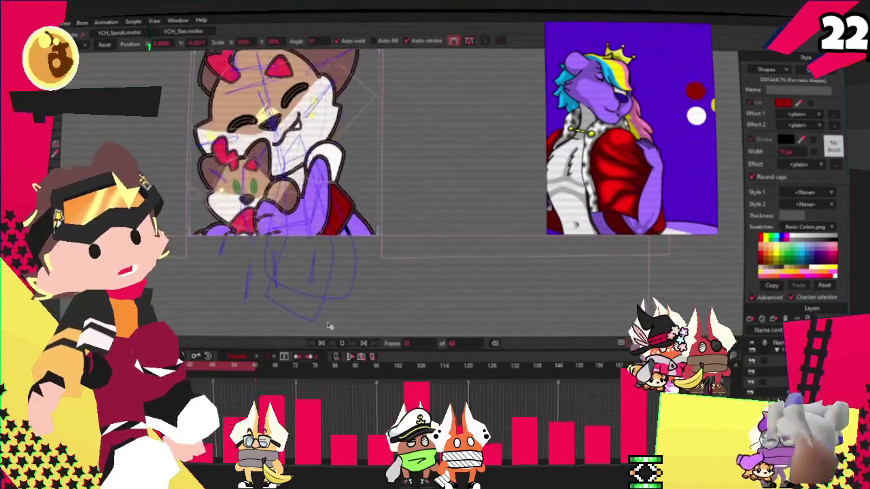
scroll(348, 274, "up", 2)
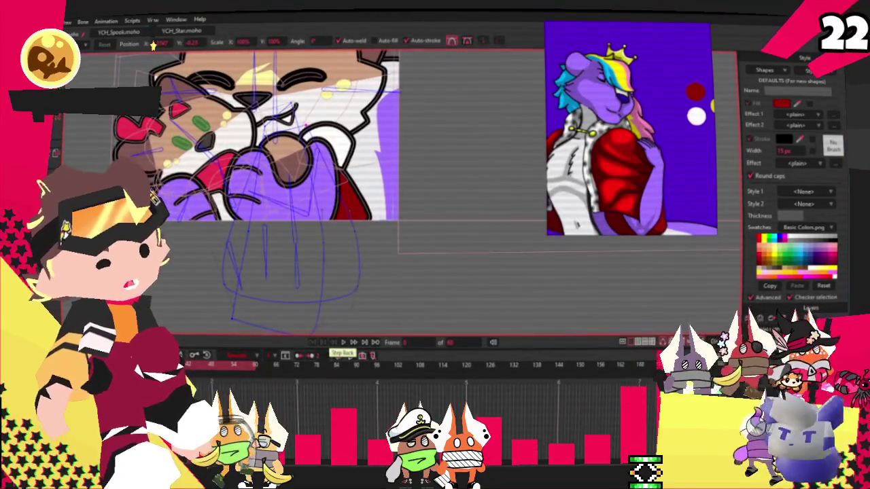
scroll(304, 180, "up", 2)
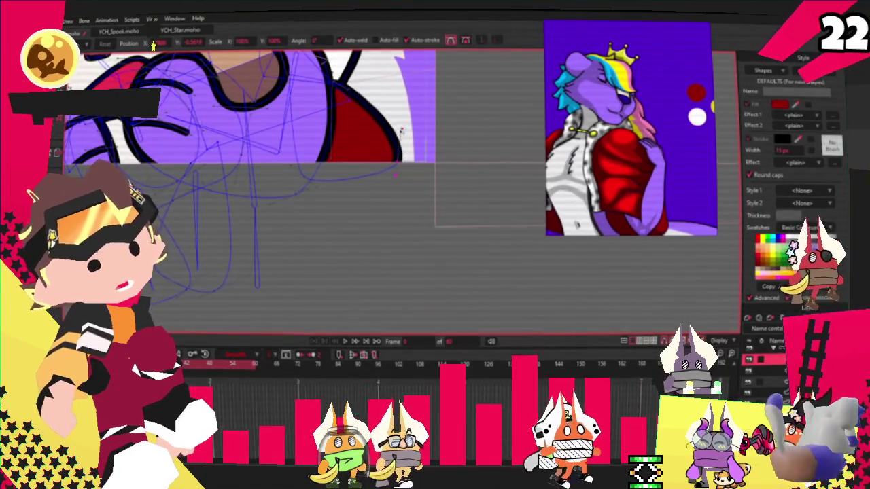
scroll(397, 244, "down", 1)
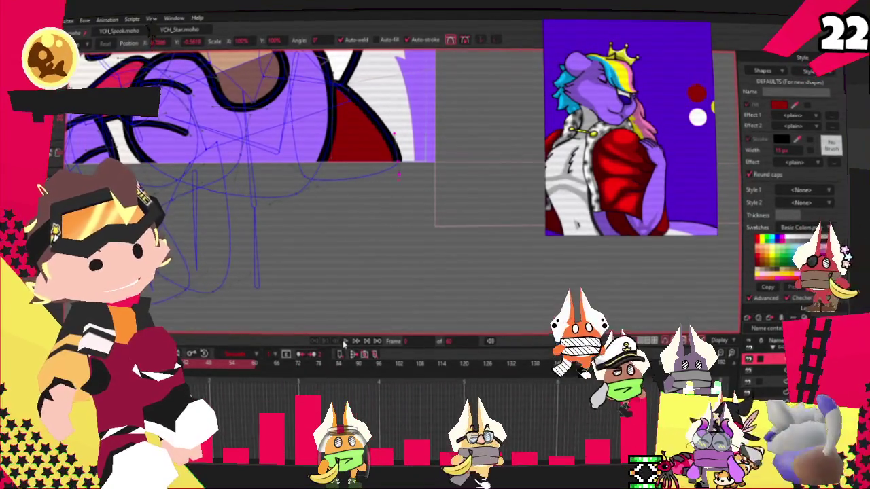
scroll(391, 261, "down", 1)
scroll(387, 285, "down", 1)
scroll(384, 277, "down", 1)
scroll(382, 271, "up", 2)
scroll(374, 265, "up", 1)
scroll(363, 255, "down", 1)
scroll(354, 245, "up", 2)
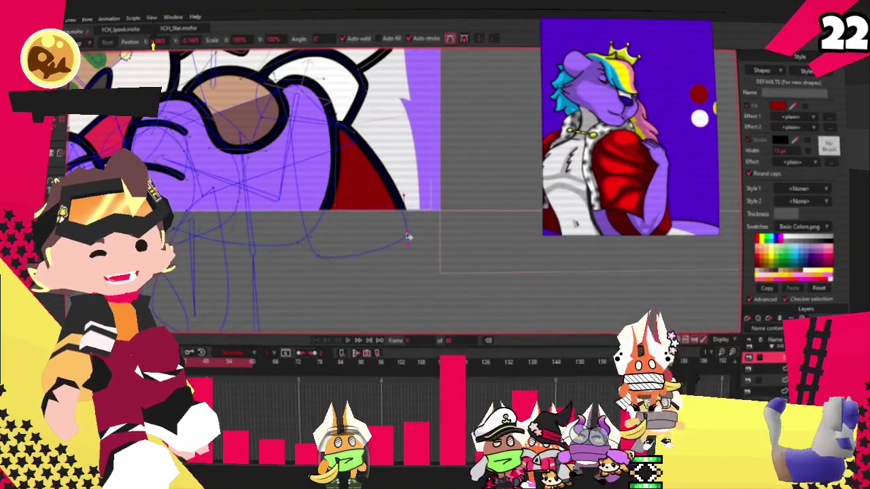
scroll(401, 248, "down", 1)
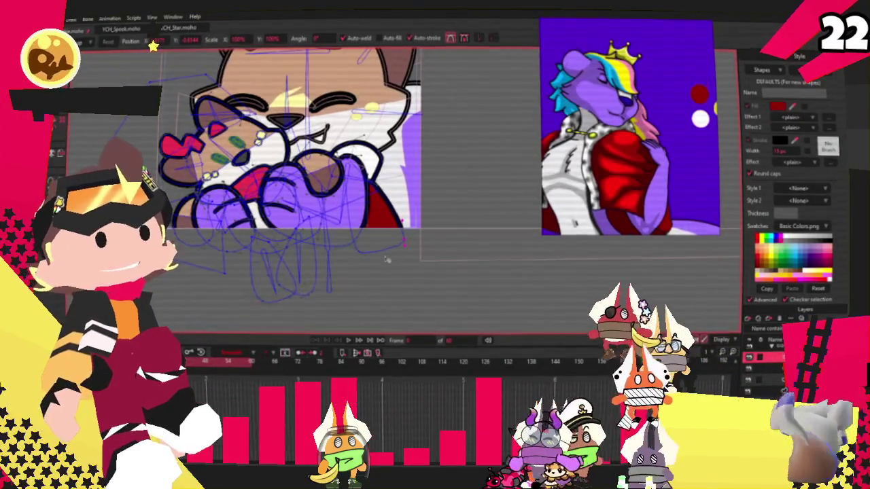
Jump to a later frame, replay and stop the preview, then select the cat's head layer.
left_click(353, 392)
left_click(354, 342)
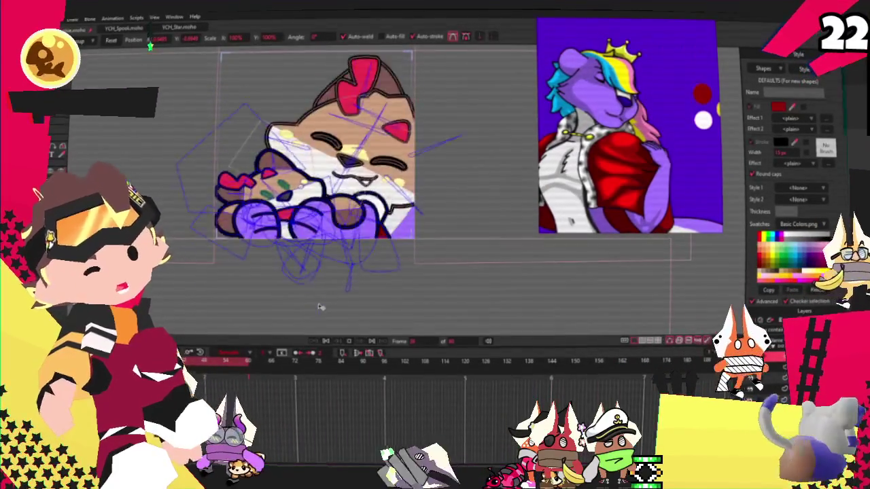
left_click(325, 344)
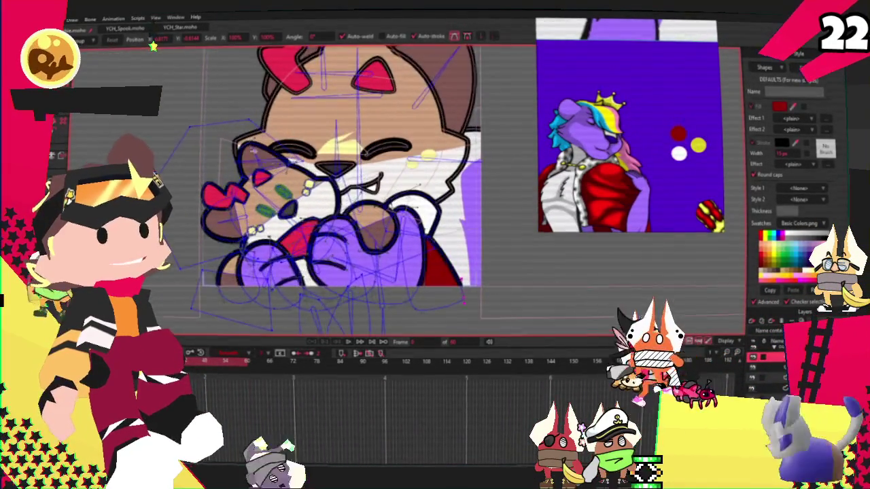
scroll(347, 143, "down", 3)
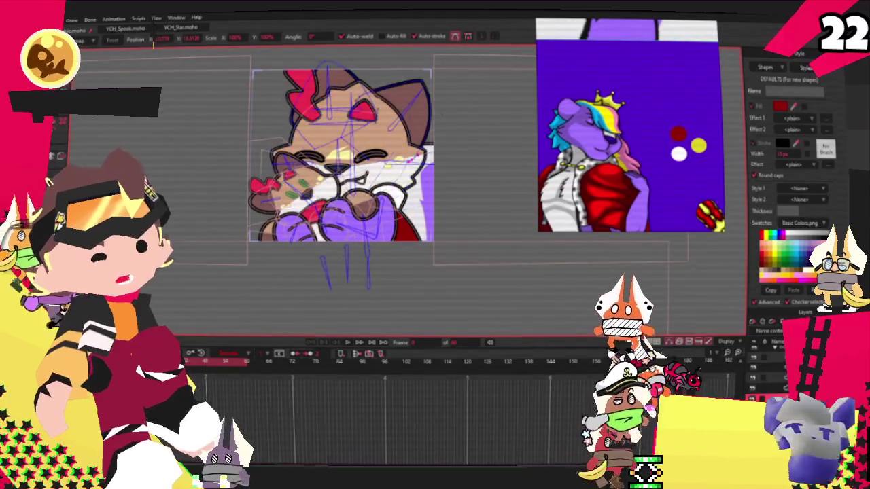
scroll(349, 116, "up", 2)
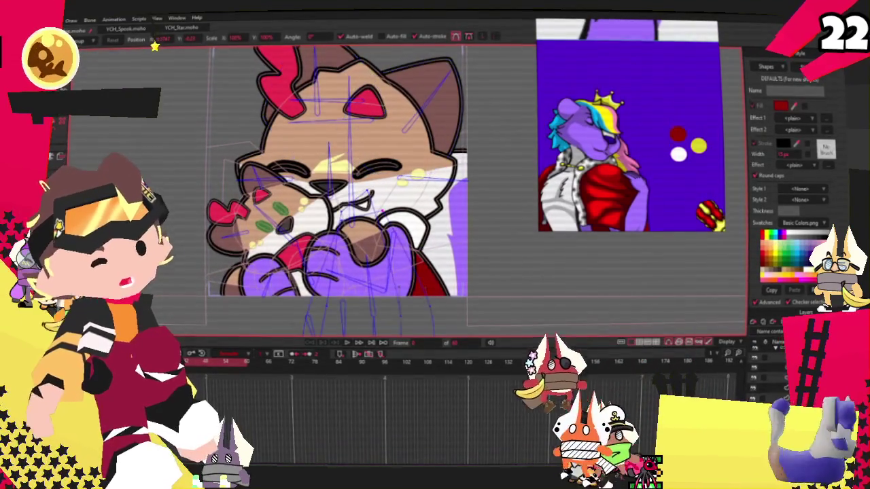
left_click(768, 387)
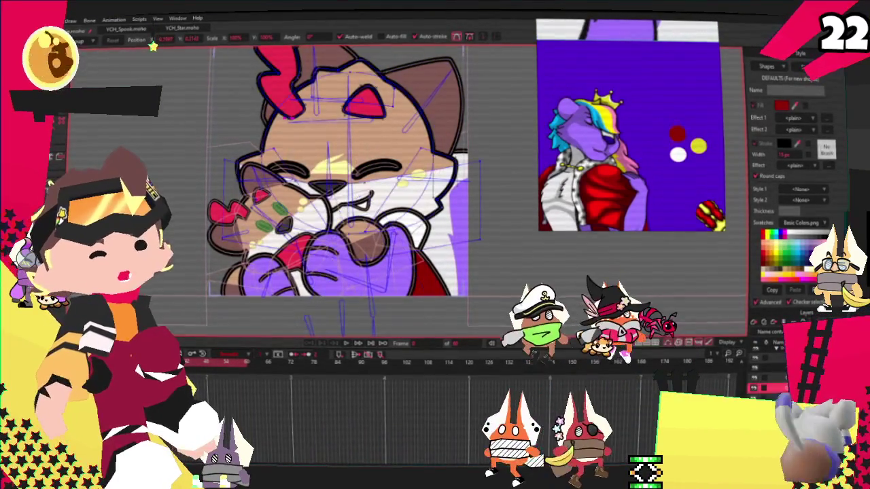
Select both brown ears and fill them purple to match the head.
key("g")
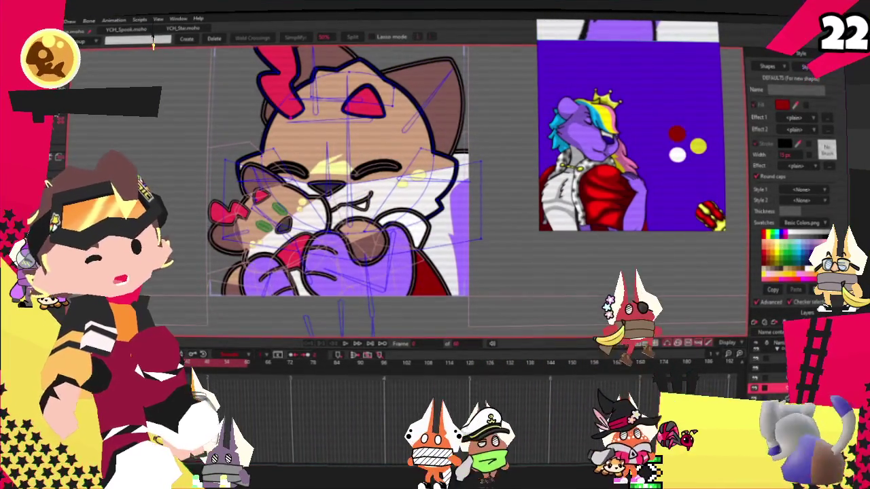
key("q")
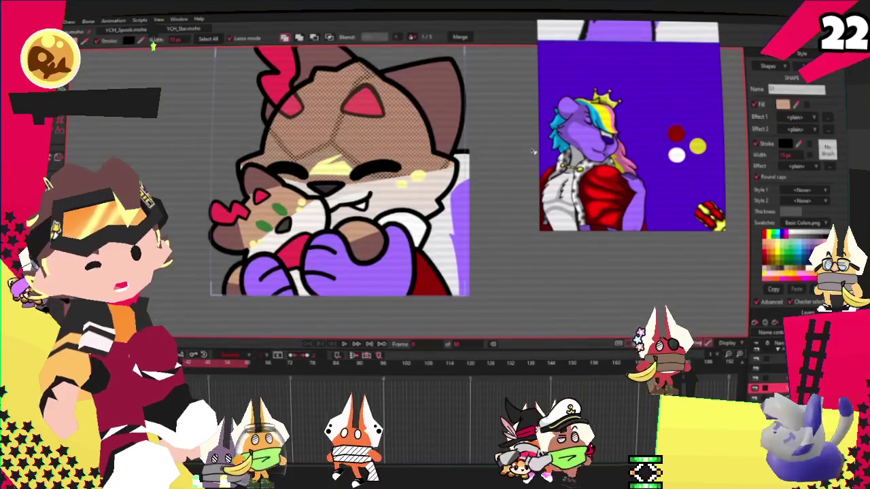
scroll(714, 163, "up", 3)
key("g")
scroll(388, 212, "down", 3)
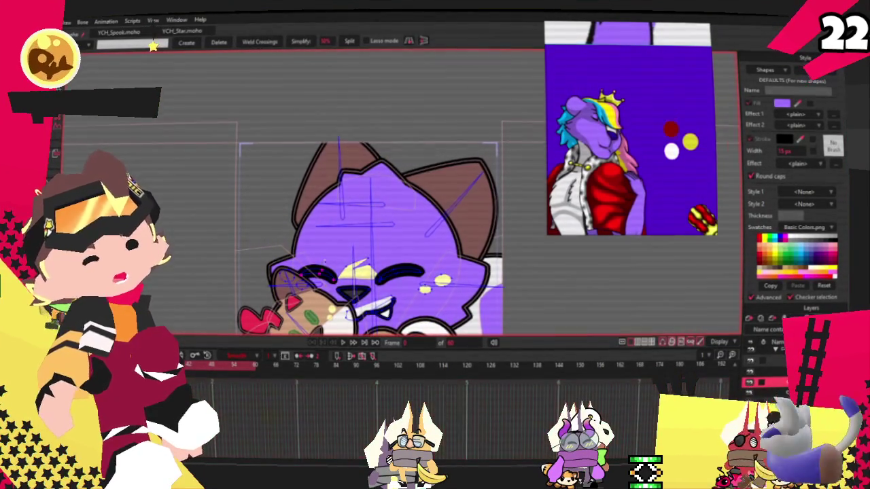
key("r")
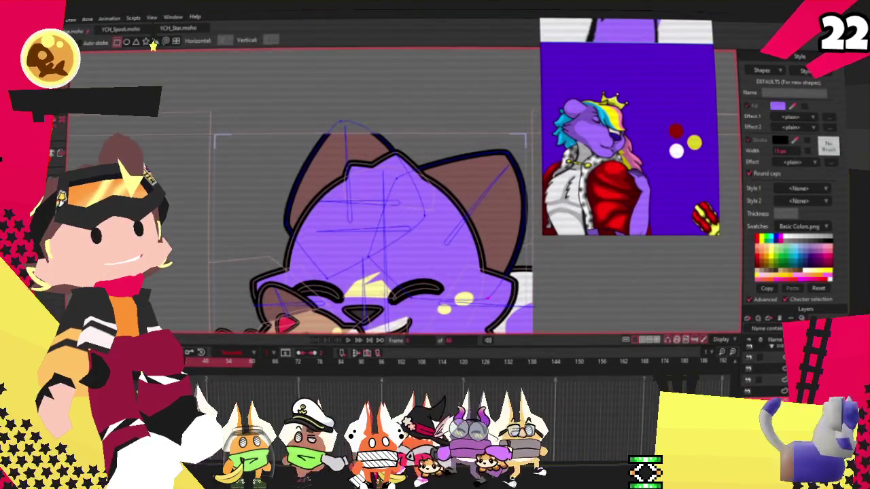
key("q")
left_click(333, 134)
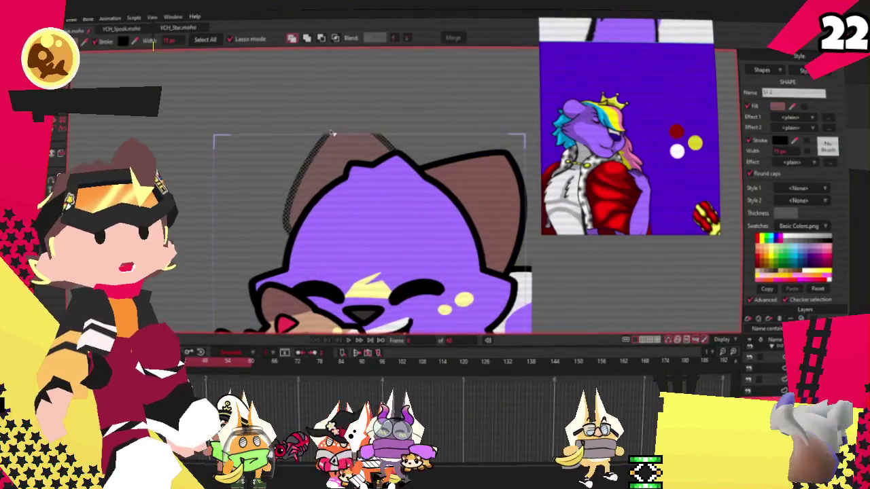
scroll(333, 134, "up", 1)
left_click(476, 170, "shift")
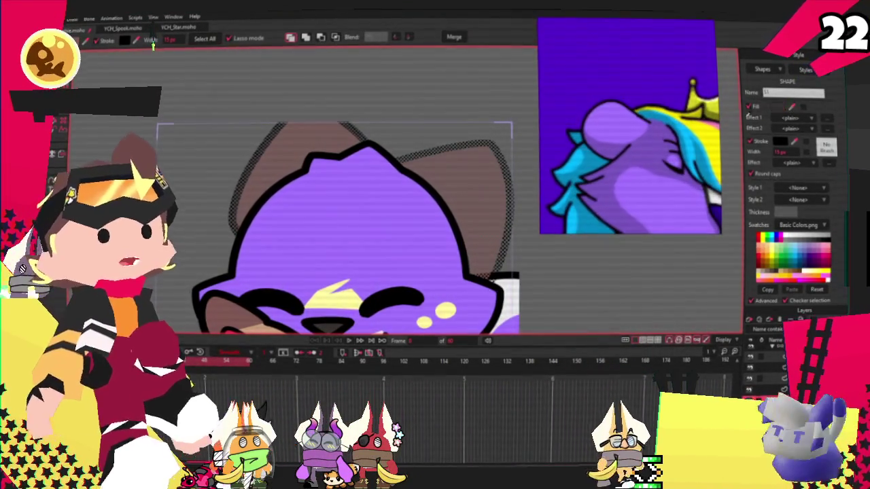
left_click(354, 129)
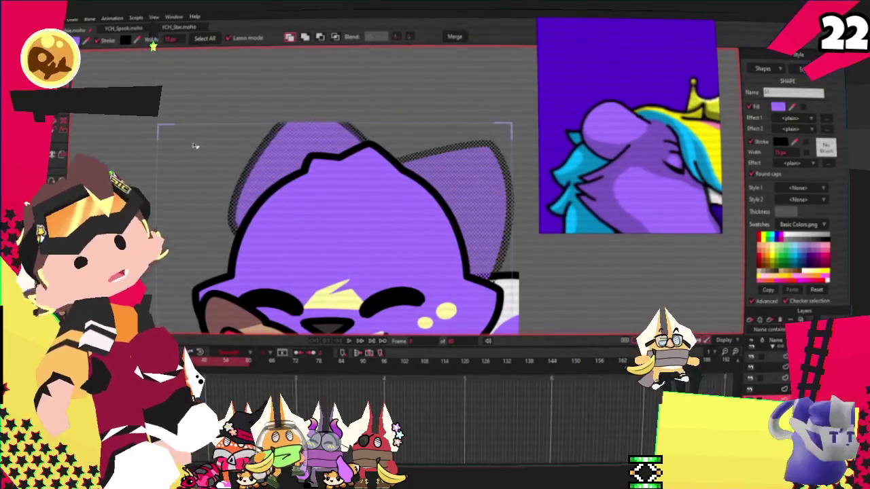
left_click(197, 146)
Add a yellow-filled rectangle over the top of the cat's head.
key("u")
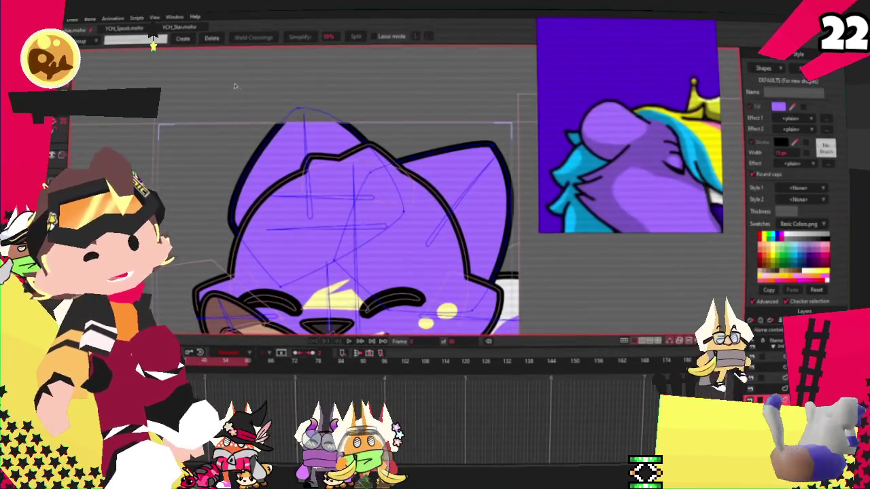
scroll(335, 121, "down", 2)
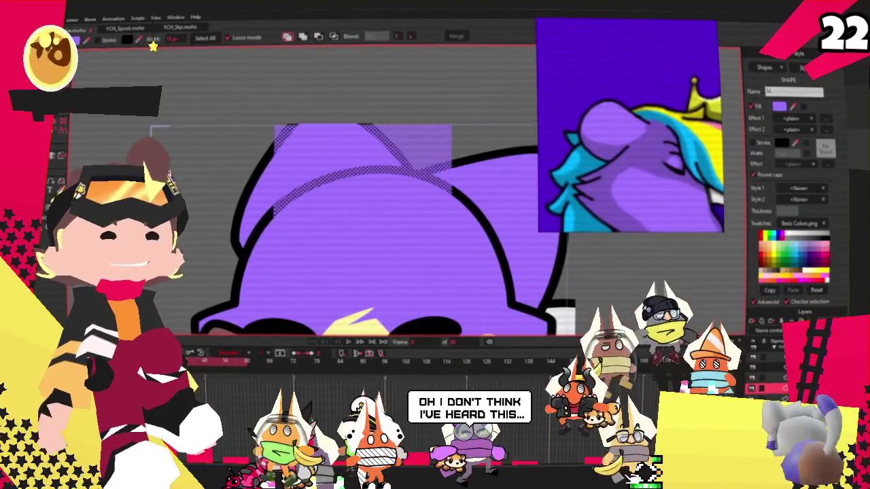
scroll(384, 116, "down", 2)
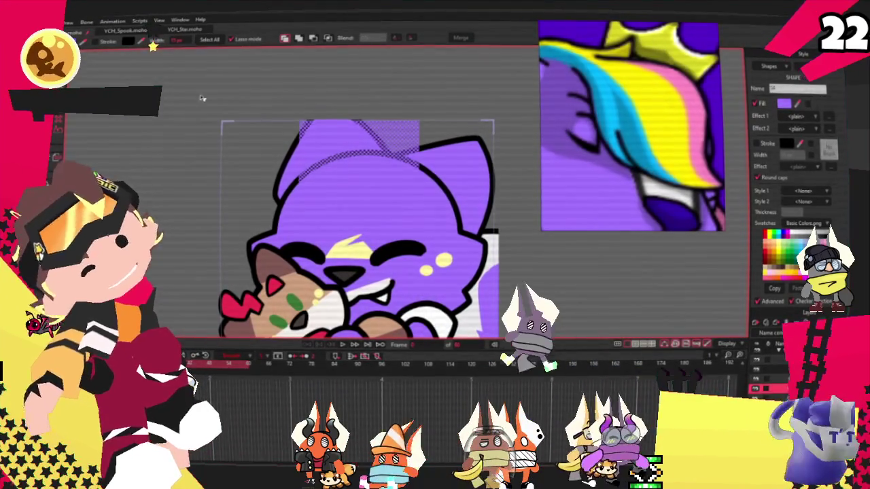
scroll(271, 200, "up", 2)
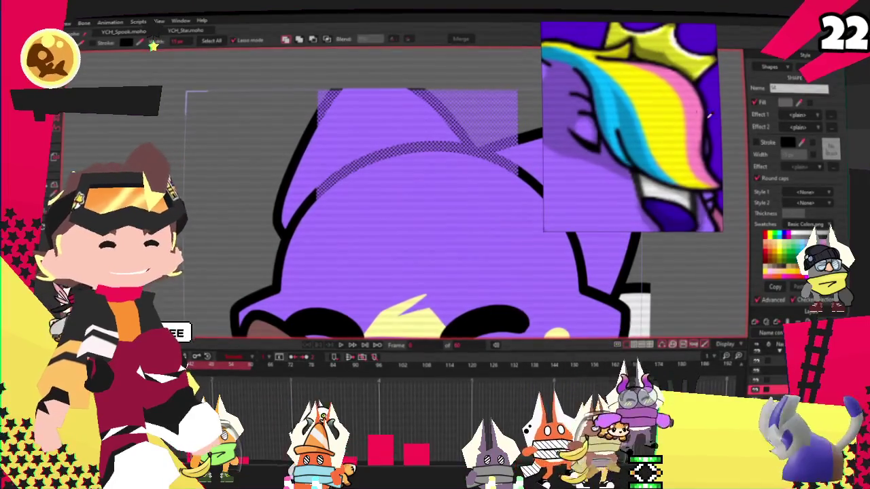
key("space")
Enlarge the yellow rectangle down-left and skew it into a leftward-slanting wedge.
scroll(360, 105, "down", 2)
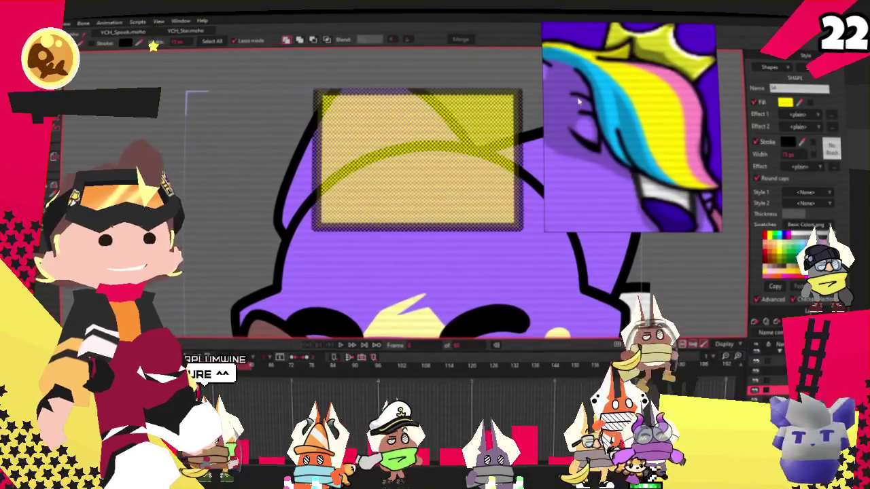
scroll(360, 105, "down", 3)
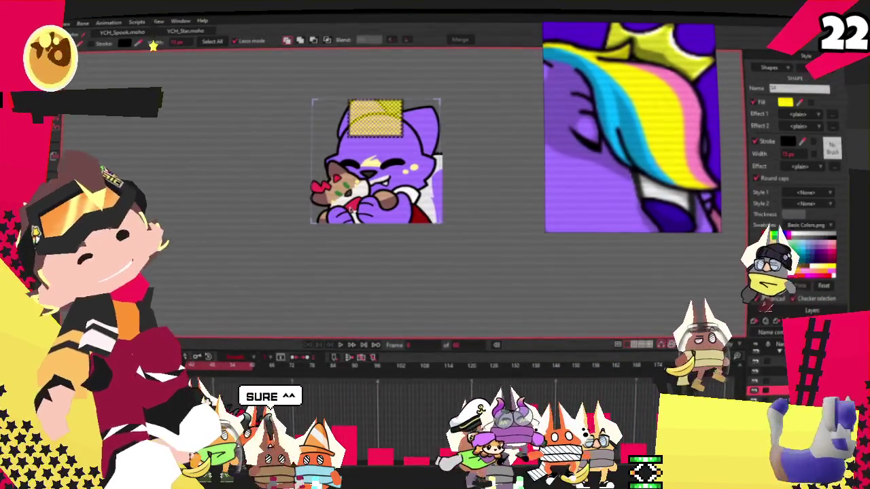
scroll(459, 169, "up", 3)
key("t")
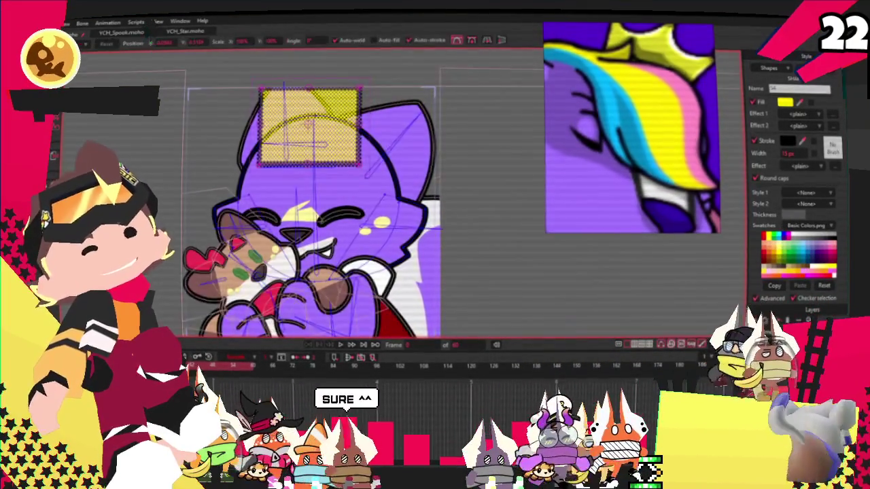
scroll(253, 180, "up", 3)
left_click_drag(252, 179, 231, 178)
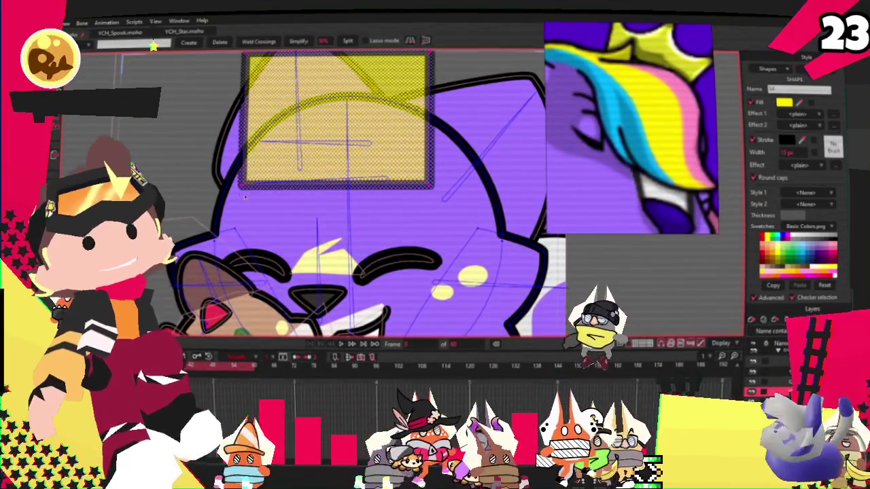
key("u")
key("t")
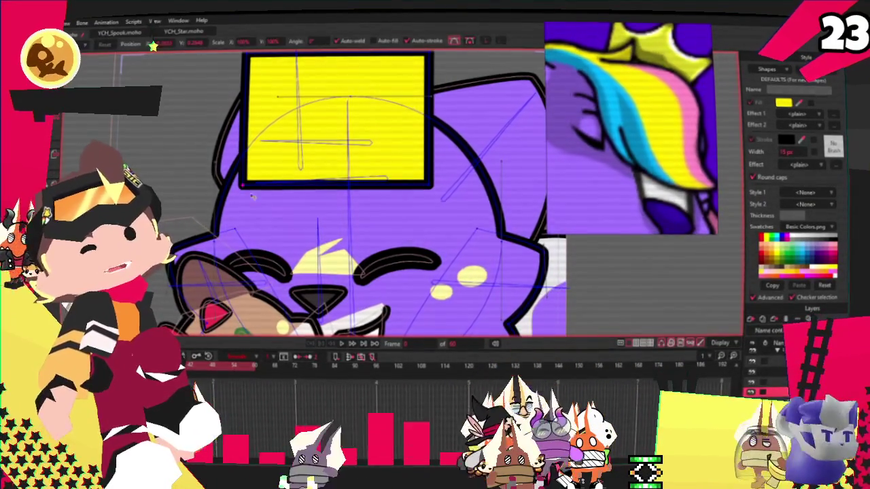
left_click_drag(237, 189, 269, 136)
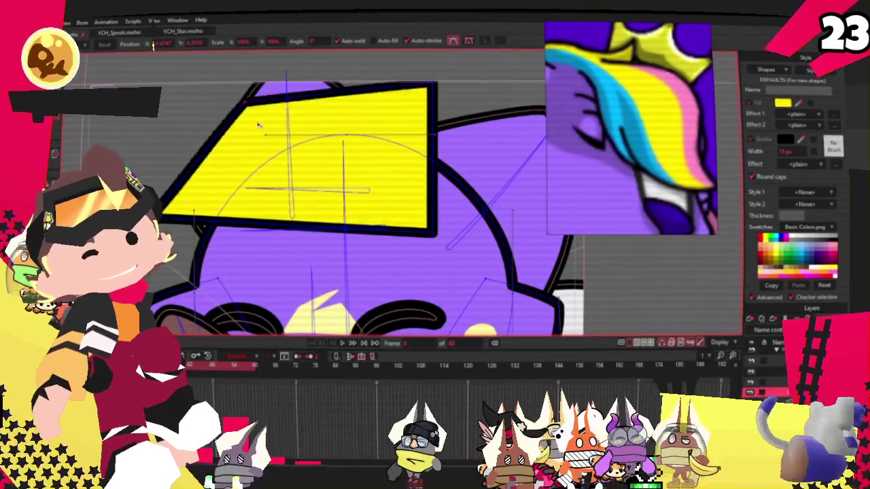
key("a")
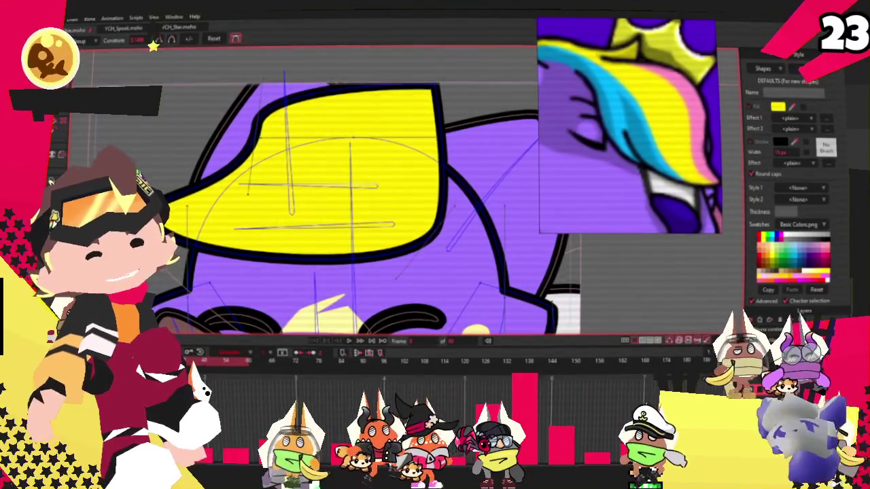
Pull the yellow shape's corner into a pointed wedge and adjust its bottom tip and top-right point.
key("t")
left_click_drag(435, 236, 356, 253)
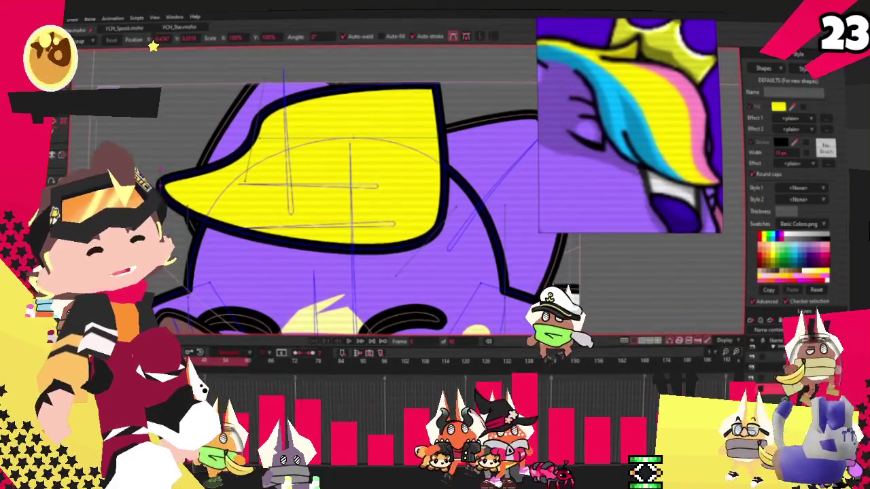
left_click_drag(309, 272, 303, 258)
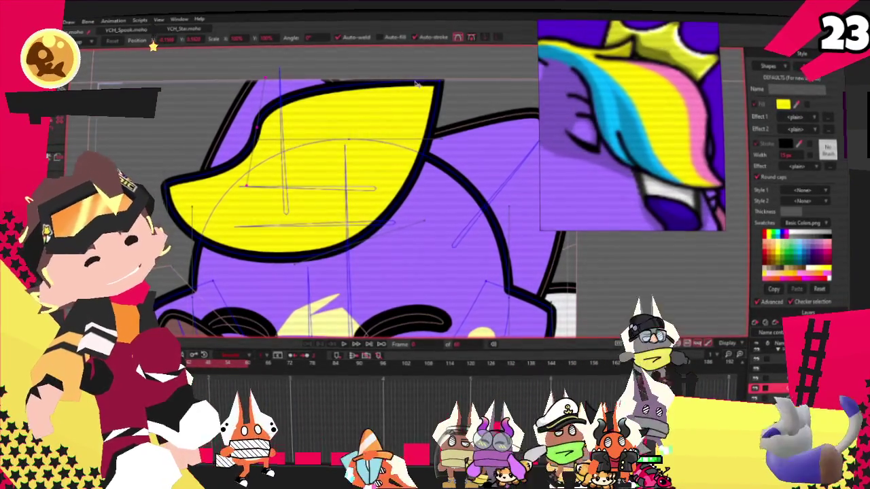
left_click_drag(442, 87, 442, 172)
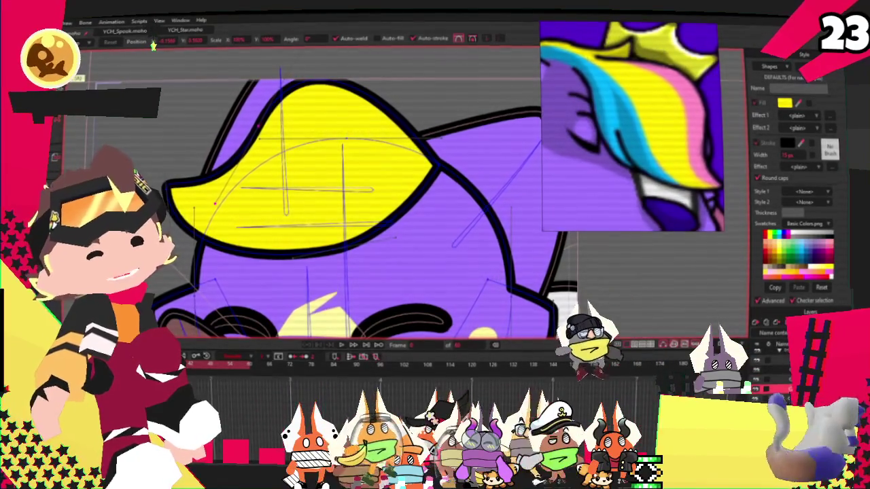
Cut a notch into the hair tuft's left tip and pull its top-left spike inward.
scroll(212, 203, "up", 3)
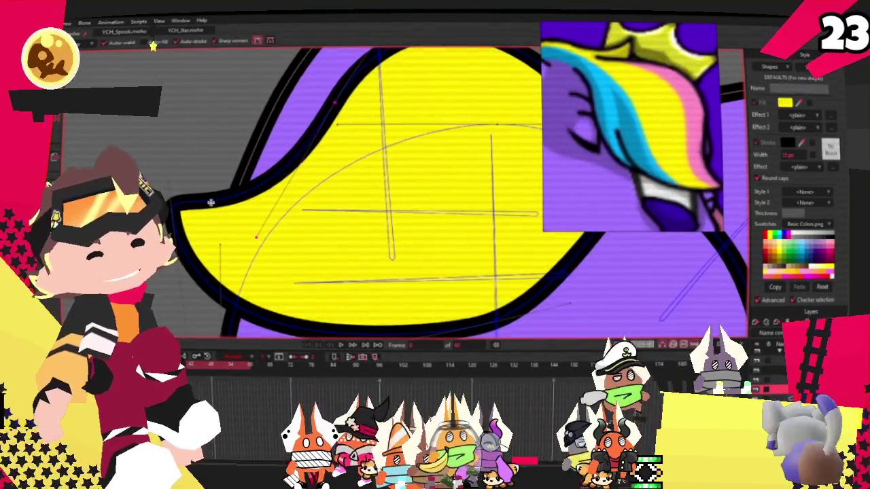
left_click_drag(199, 182, 211, 209)
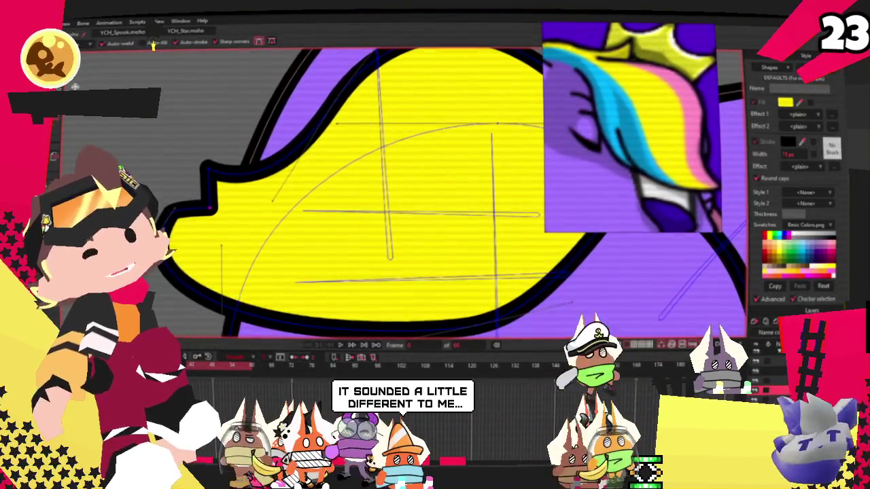
scroll(119, 83, "down", 2)
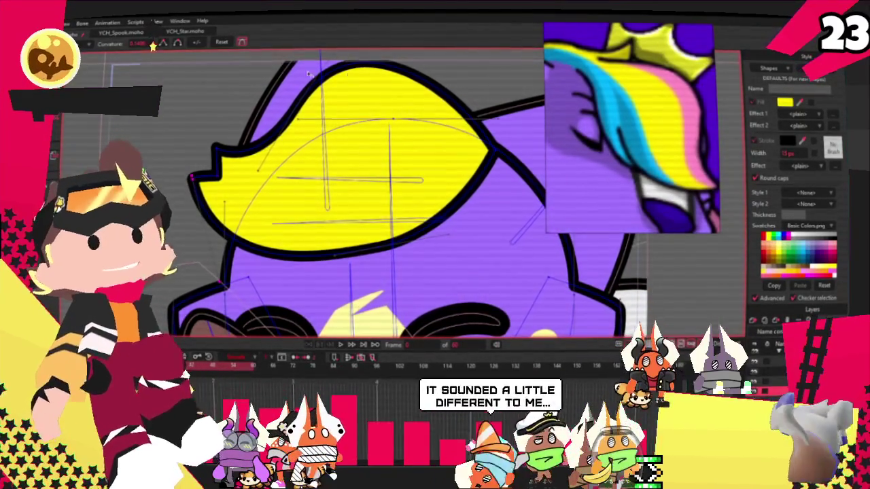
key("t")
scroll(258, 216, "up", 2)
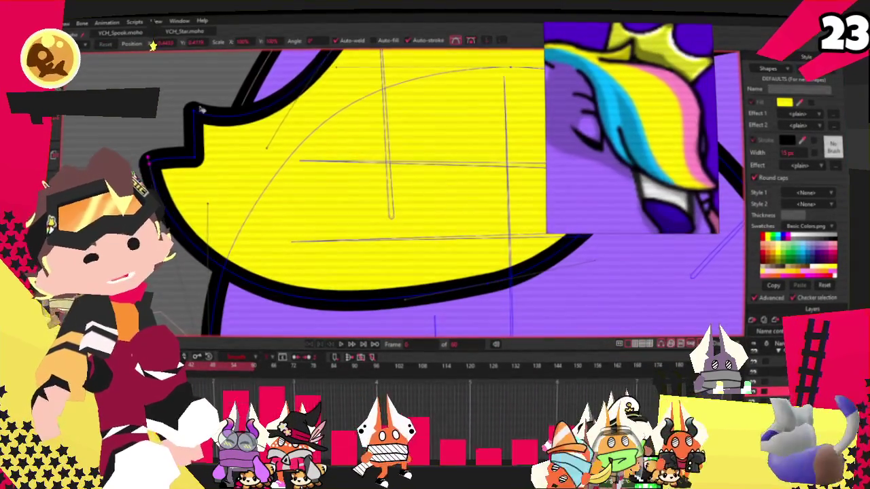
left_click_drag(203, 111, 234, 165)
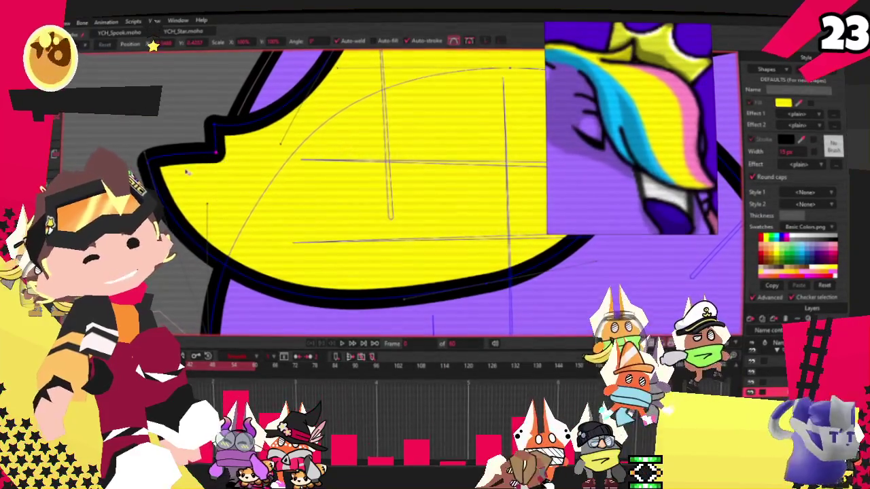
scroll(250, 85, "down", 1)
scroll(268, 156, "up", 2)
scroll(268, 156, "down", 1)
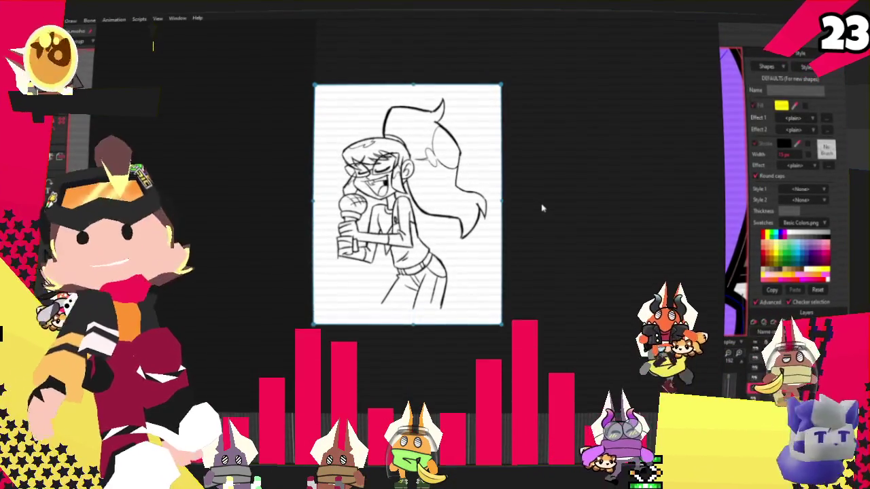
Marquee-select the whole singer sketch image.
scroll(548, 182, "up", 2)
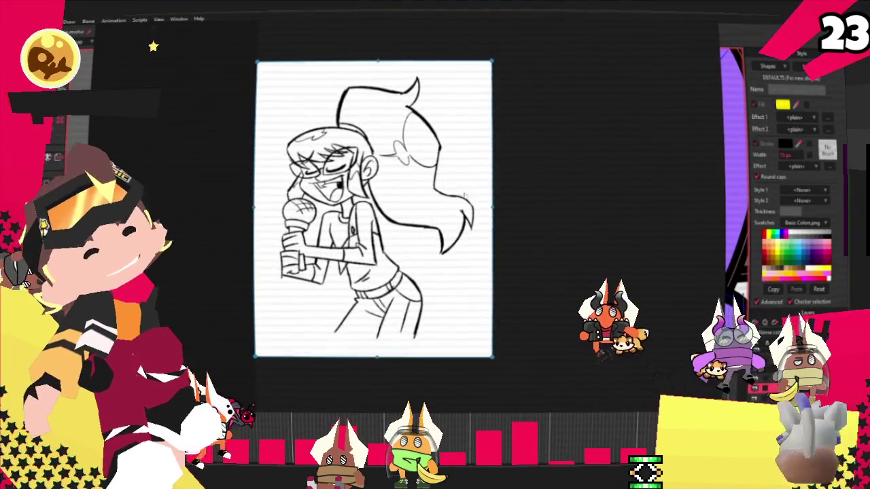
scroll(450, 184, "down", 3)
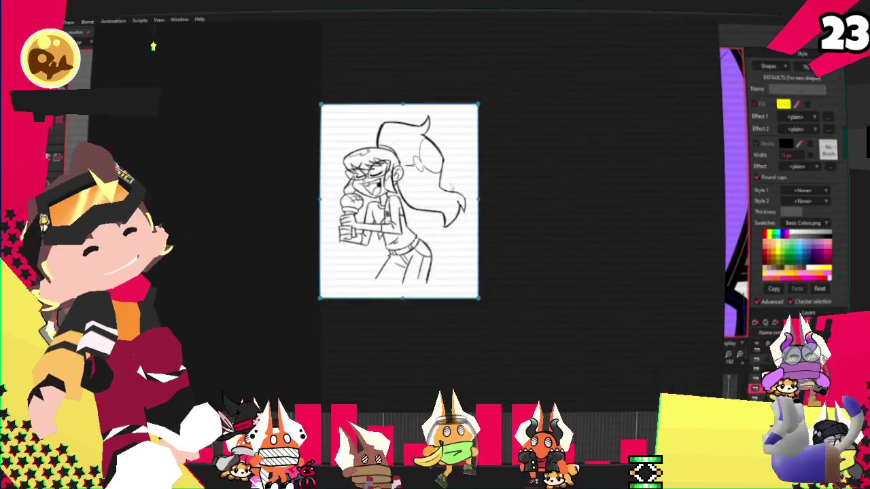
scroll(455, 183, "up", 2)
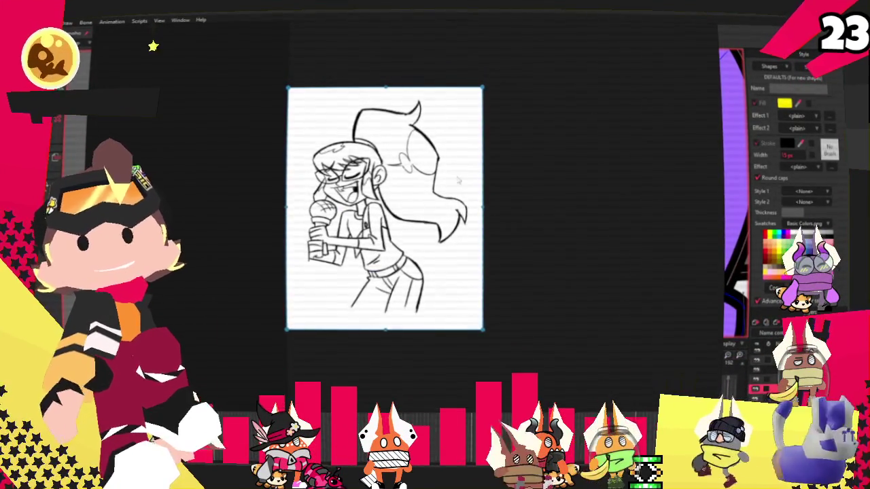
scroll(458, 180, "down", 1)
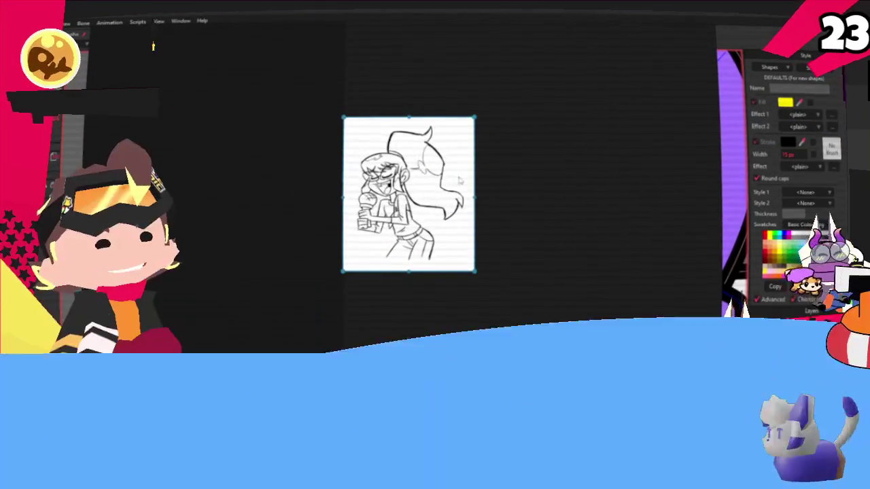
mouse_move(478, 144)
left_mouse_down()
mouse_move(340, 249)
mouse_move(400, 184)
mouse_move(407, 224)
left_mouse_up()
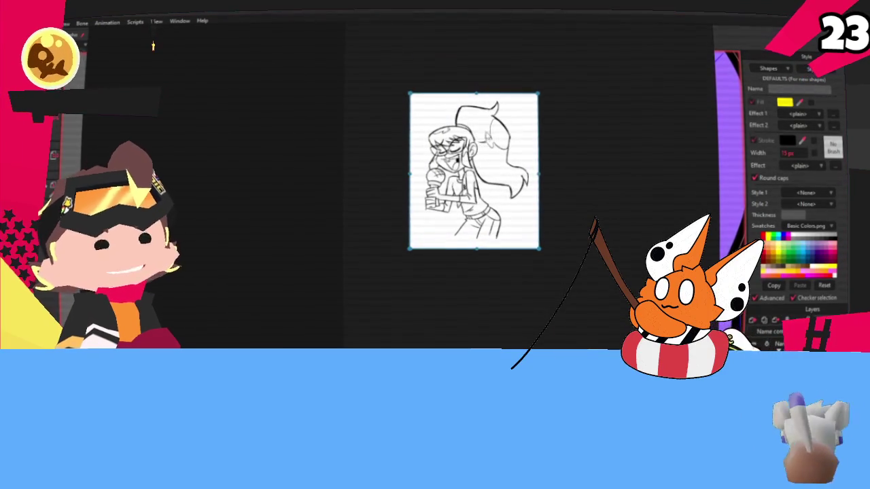
scroll(496, 130, "up", 2)
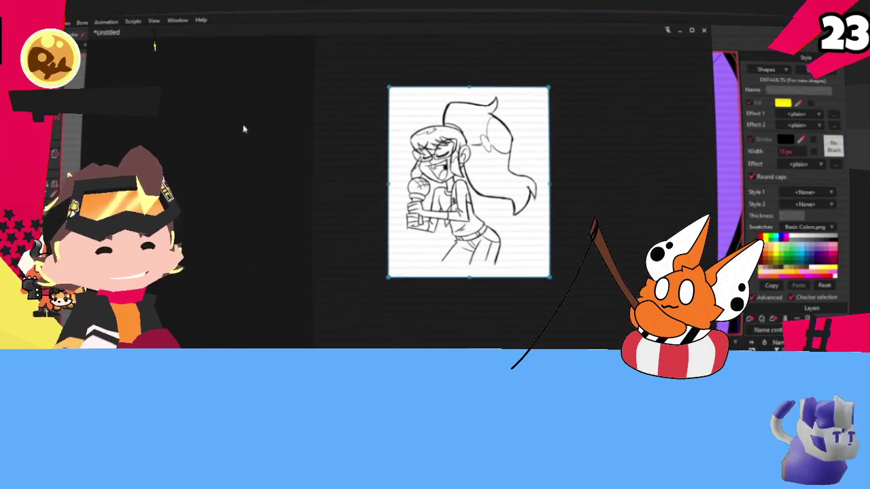
scroll(547, 76, "down", 2)
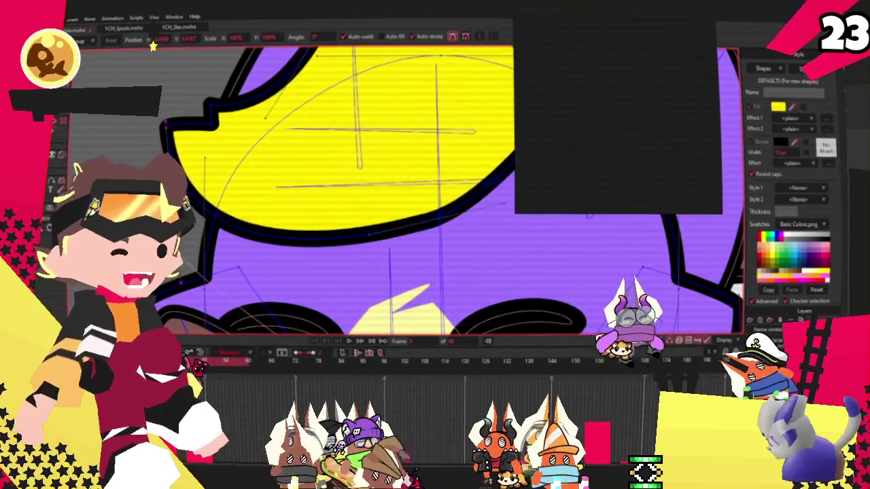
Load the character reference picture into the viewer and raise the hair tuft's lower edge.
left_click_drag(660, 98, 635, 131)
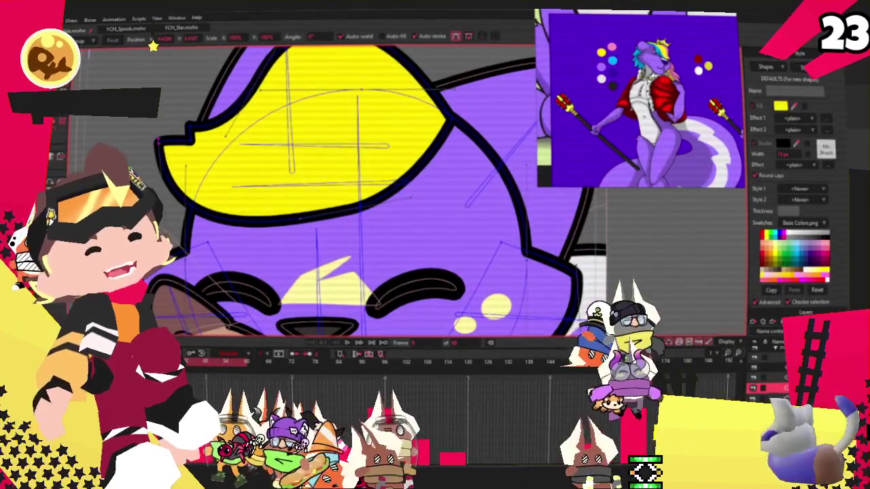
scroll(268, 267, "up", 3)
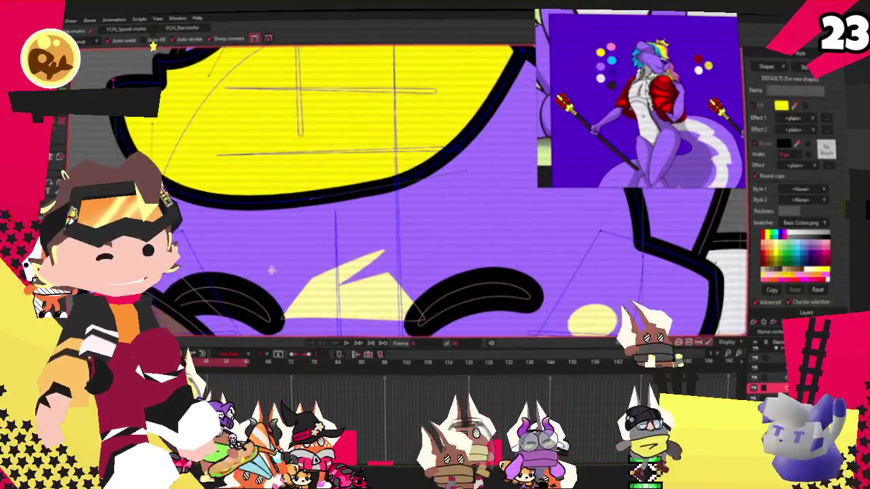
left_click_drag(337, 183, 359, 172)
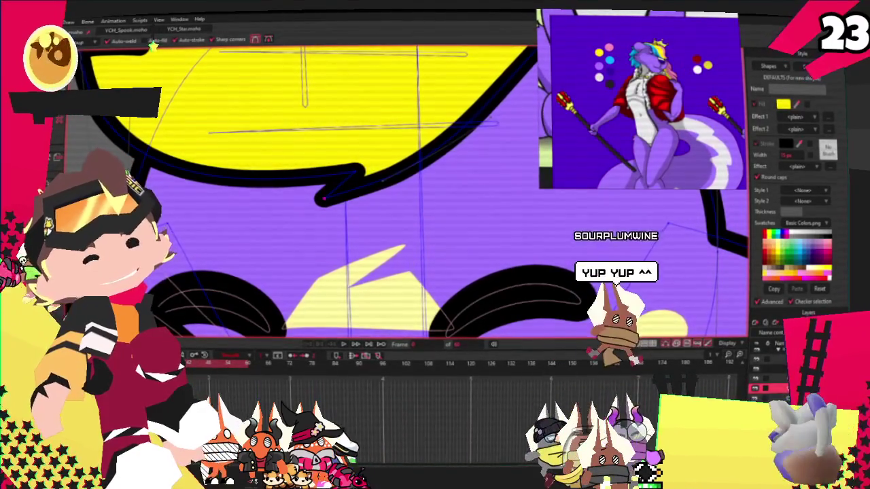
scroll(345, 178, "down", 2)
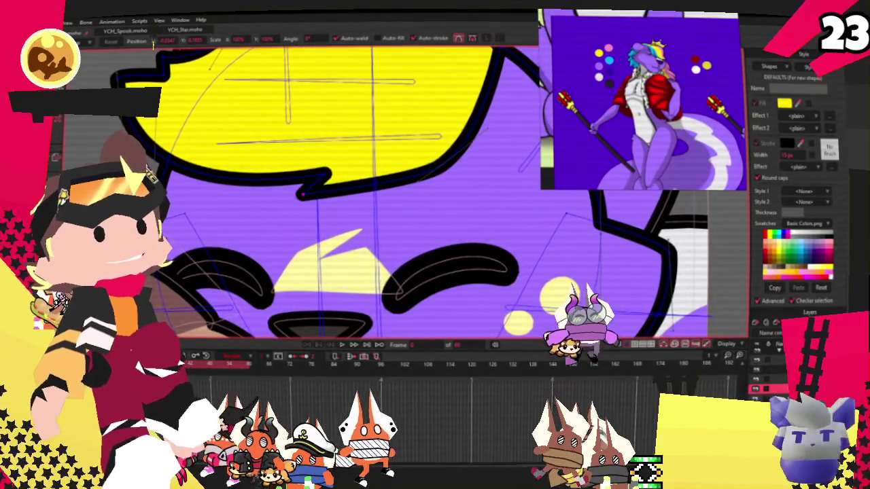
Adjust the curvature of a point on the hair tuft's lower edge.
key("c")
left_click(300, 195)
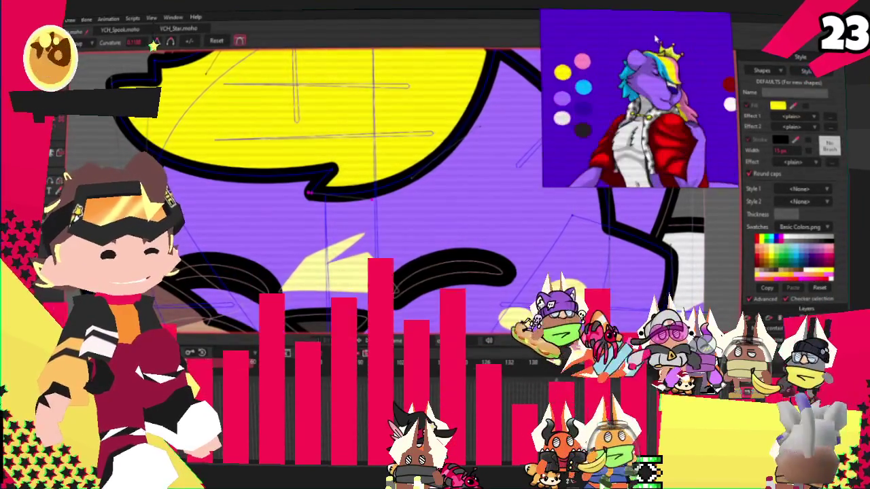
scroll(347, 233, "down", 5)
scroll(347, 234, "up", 3)
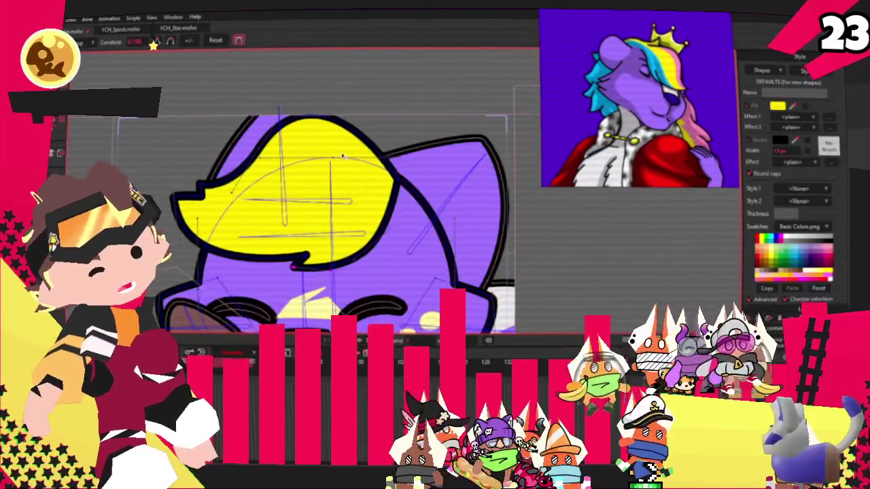
scroll(404, 198, "up", 2)
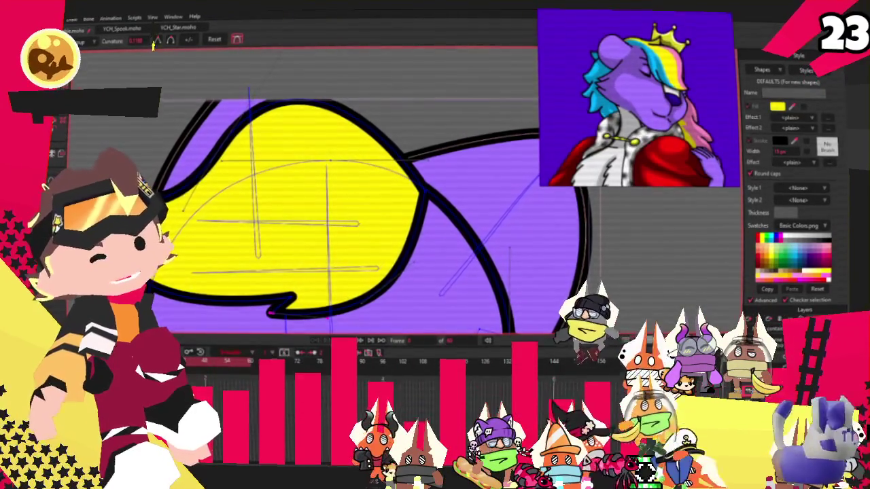
key("t")
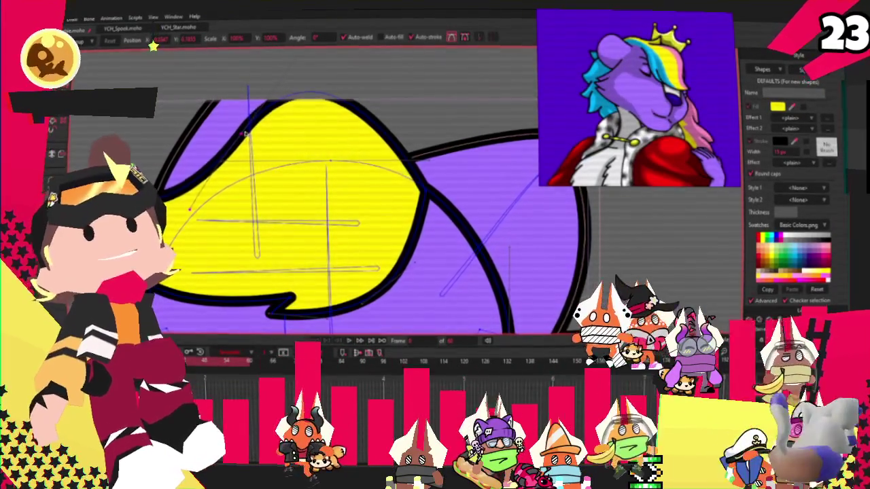
scroll(235, 157, "down", 2)
scroll(236, 176, "up", 2)
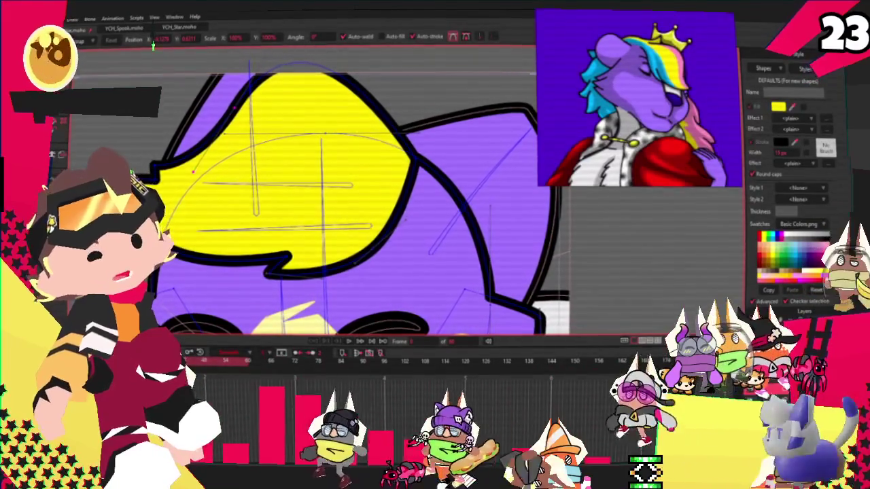
Draw a rectangle over the lower hair tuft and fill it with the reference's cyan.
key("e")
left_click_drag(204, 165, 481, 307)
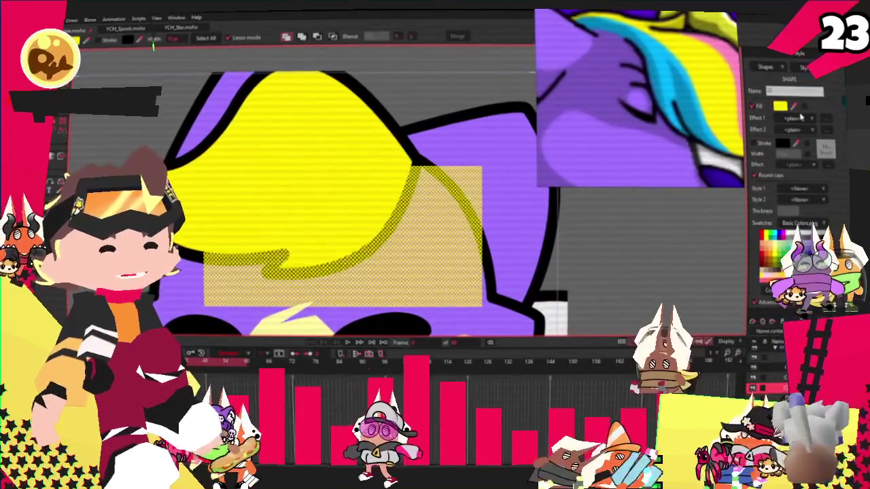
left_click(656, 45)
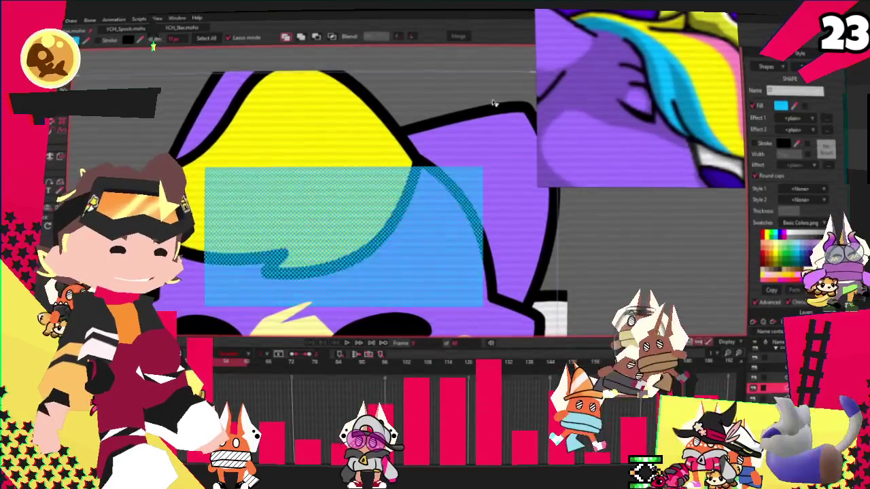
scroll(385, 193, "down", 5)
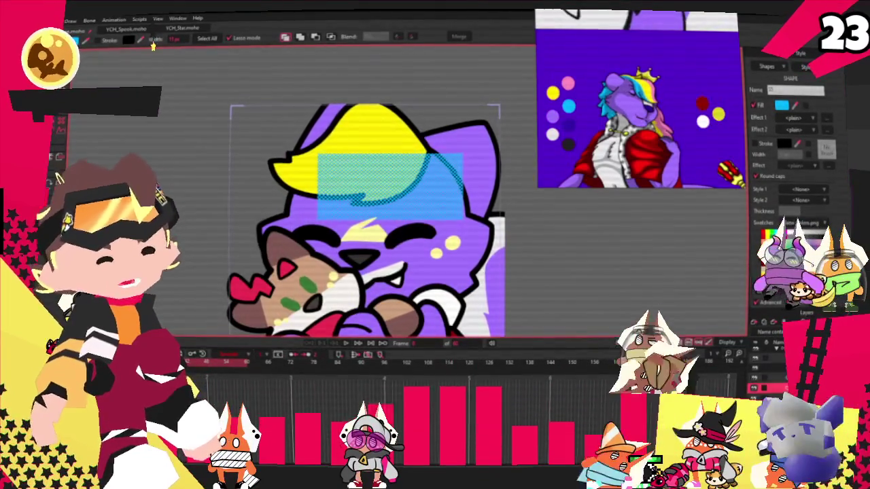
scroll(367, 204, "up", 5)
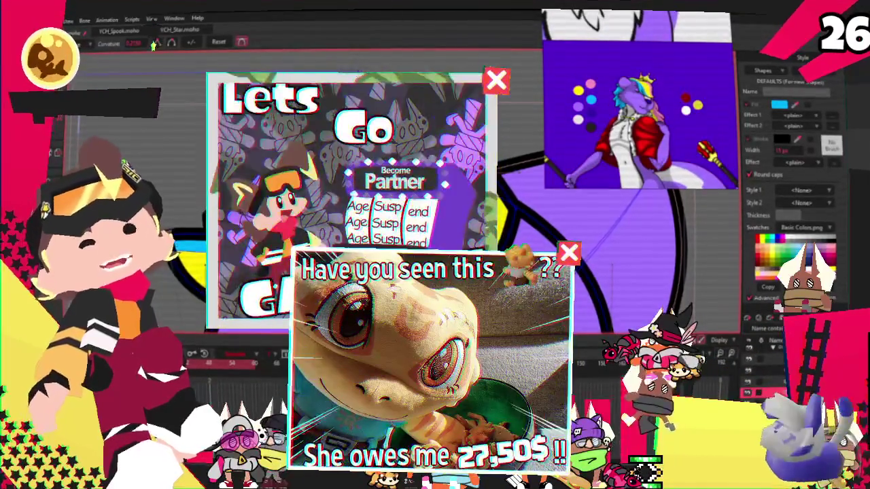
key("t")
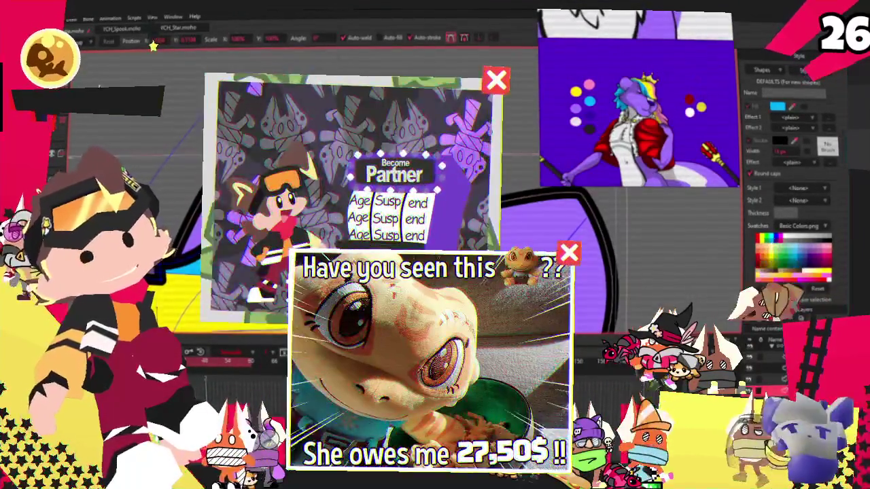
key("c")
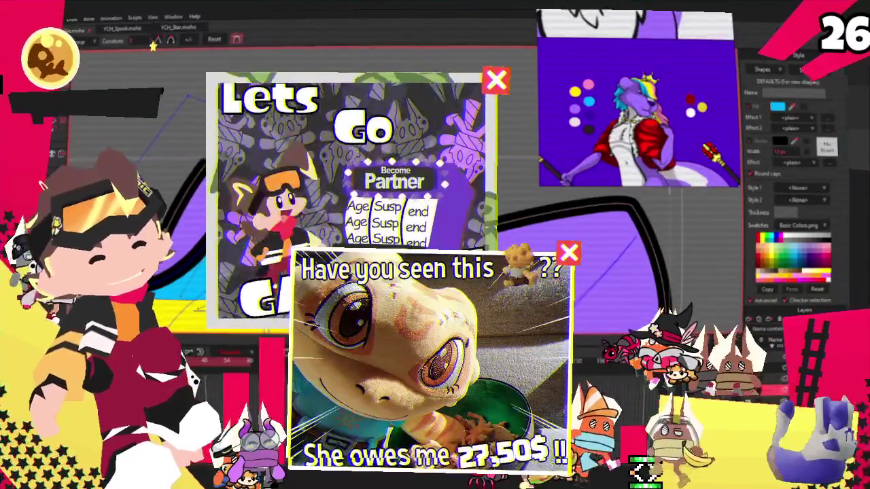
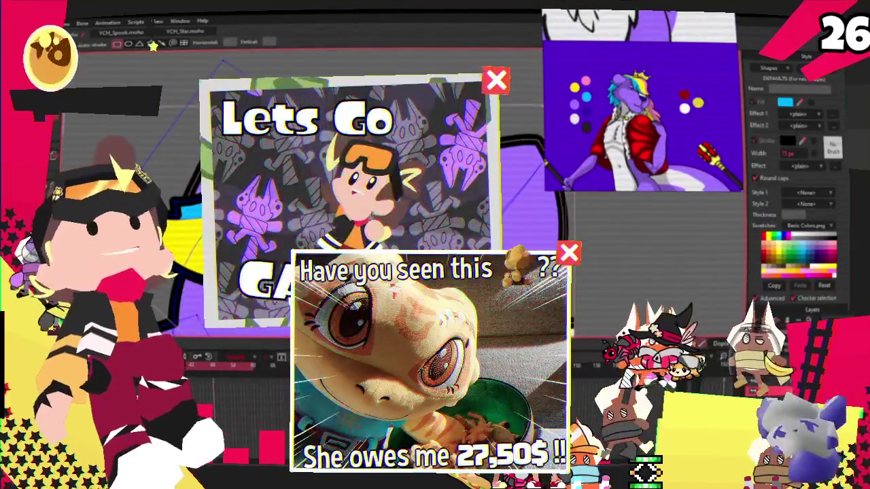
Clear the point selection and cycle through the point tools, ending on Transform Points.
key("g")
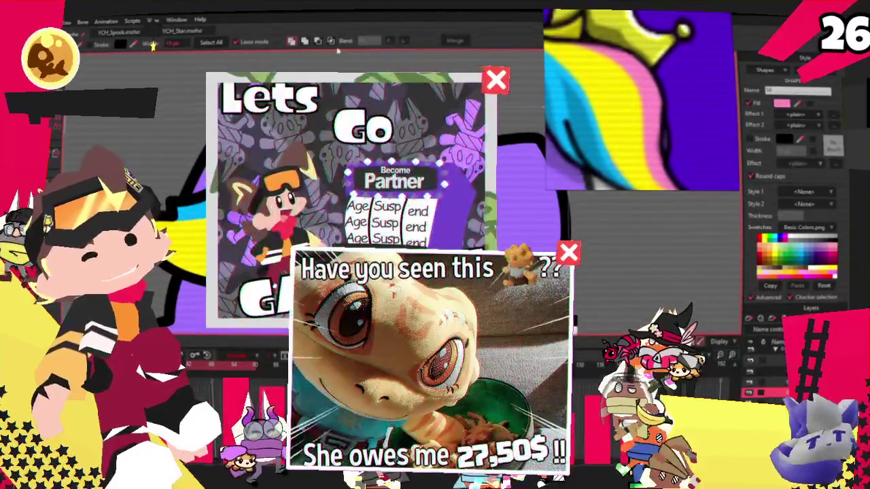
left_click(192, 101)
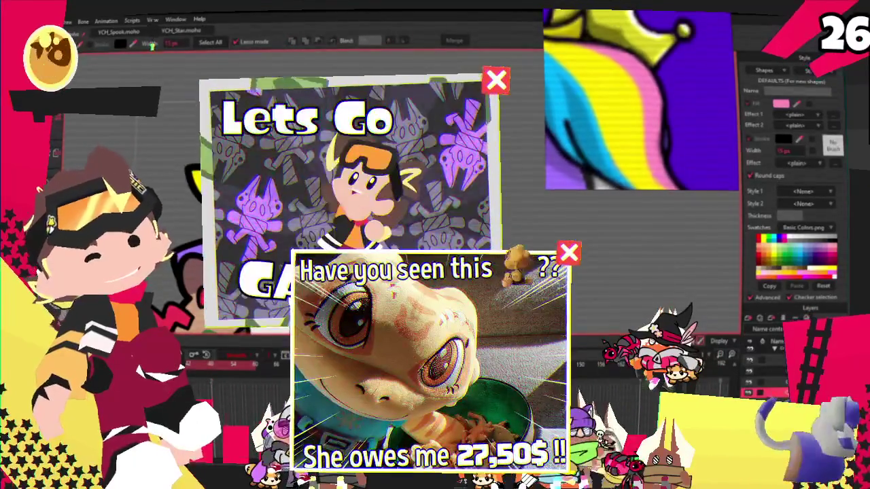
key("t")
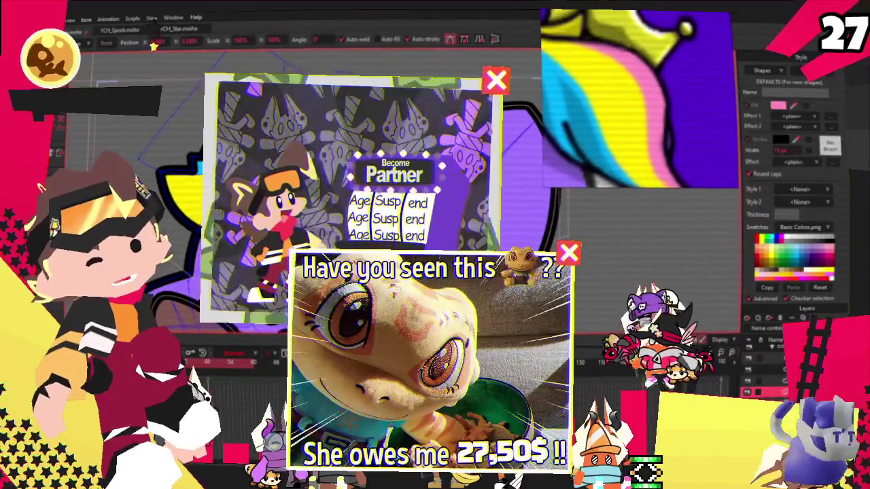
key("g")
key("t")
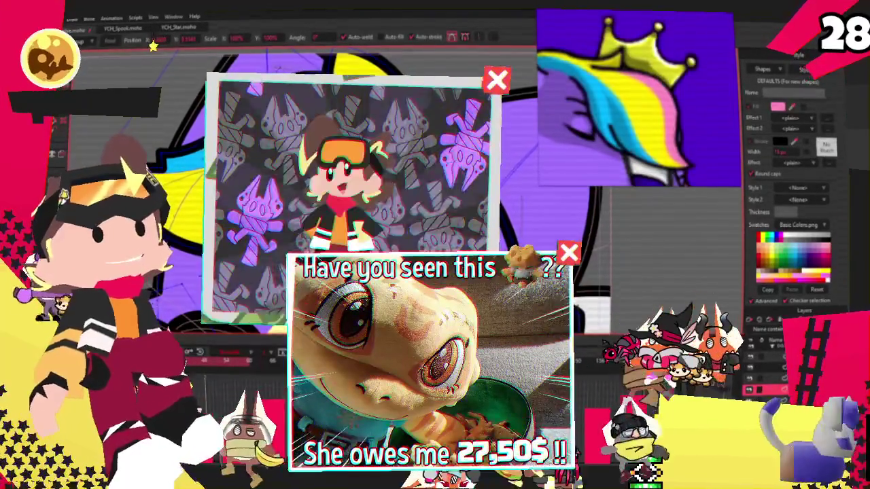
key("a")
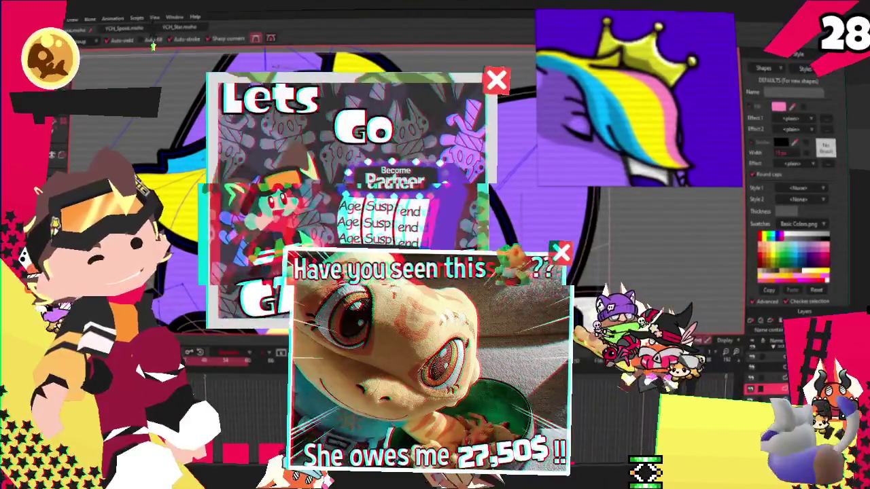
key("c")
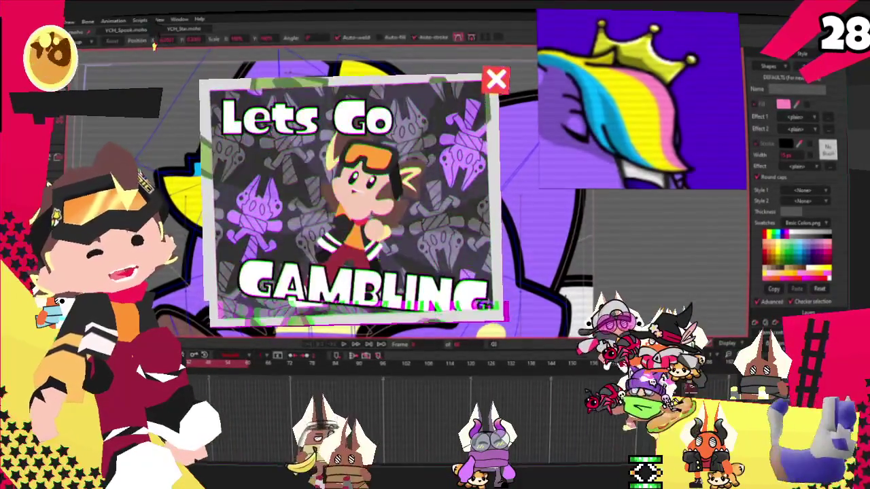
key("t")
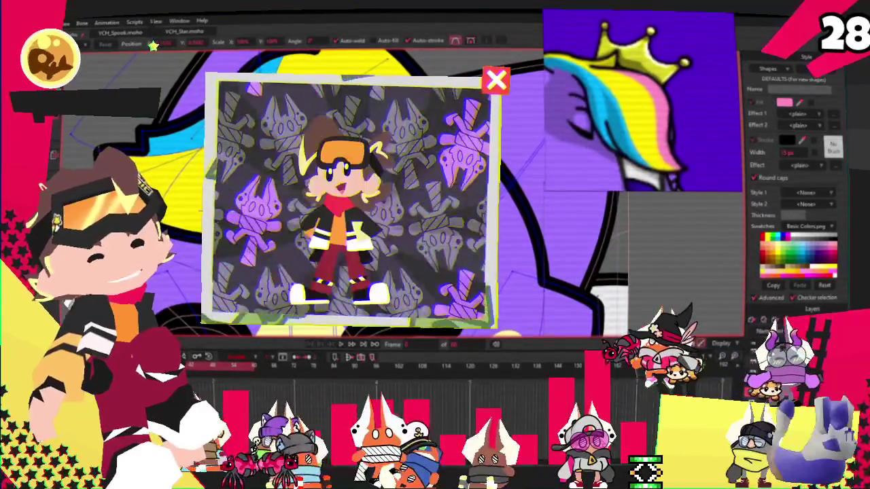
Zoom into the hair tuft and drag one outline point down and right to refine it.
scroll(292, 197, "down", 3)
scroll(293, 198, "down", 2)
scroll(293, 197, "down", 2)
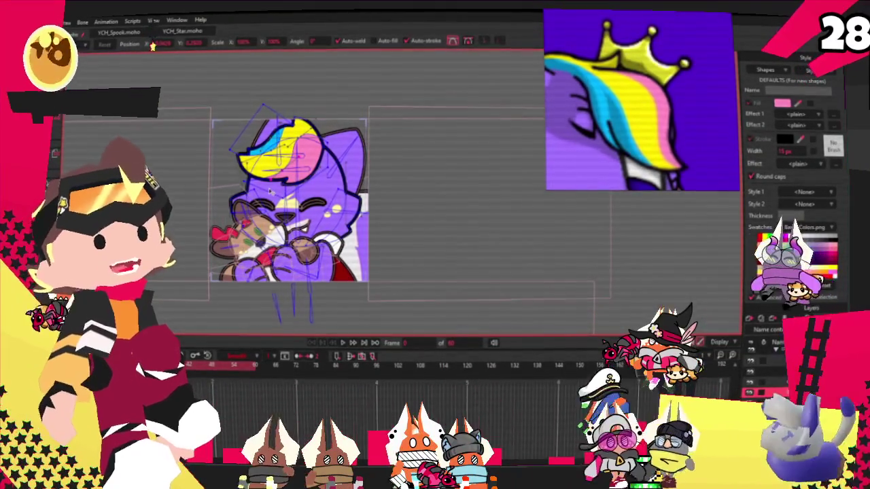
scroll(262, 192, "up", 2)
scroll(251, 194, "up", 1)
scroll(241, 195, "up", 1)
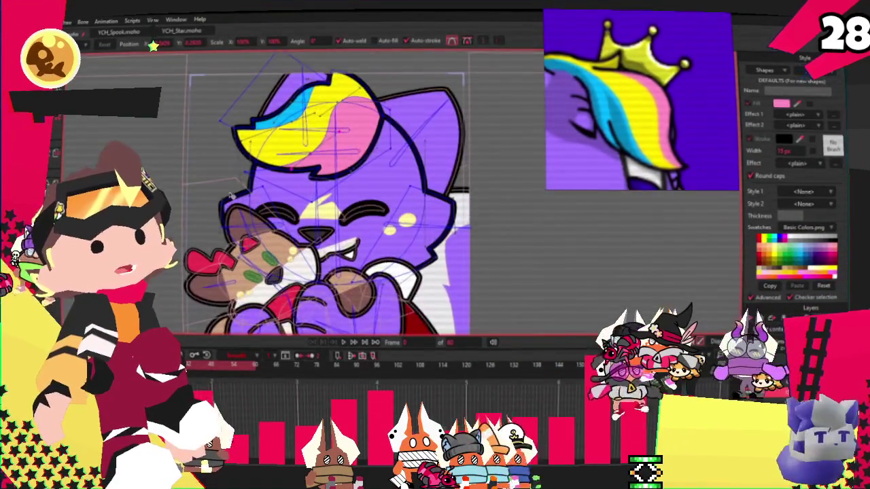
scroll(229, 196, "up", 1)
scroll(231, 195, "up", 1)
scroll(272, 170, "down", 3)
scroll(326, 136, "up", 2)
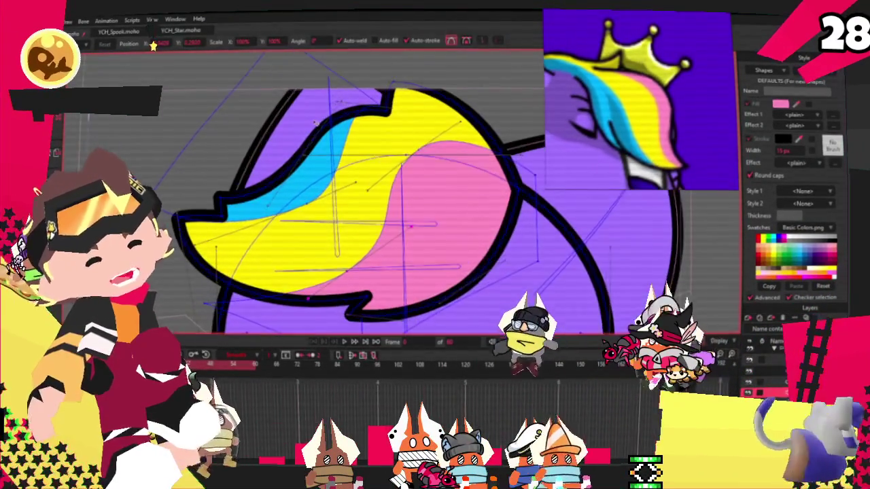
scroll(373, 109, "up", 1)
scroll(372, 108, "up", 1)
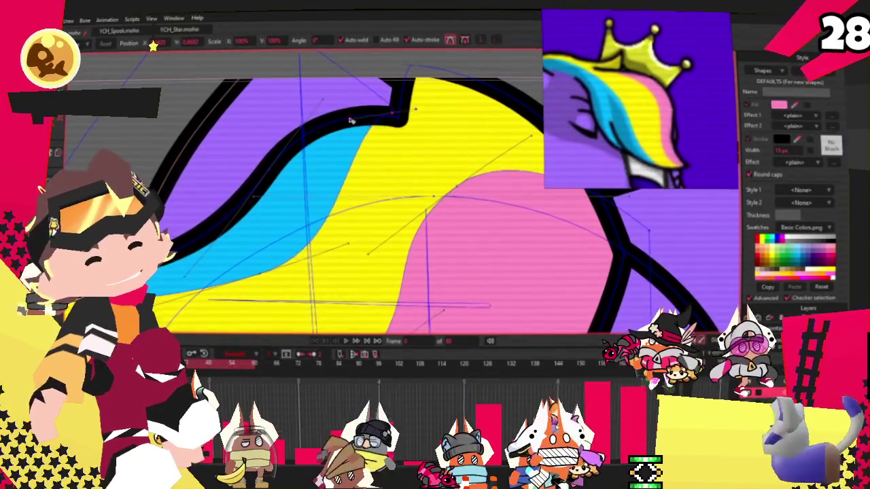
scroll(326, 198, "down", 1)
scroll(272, 230, "up", 1)
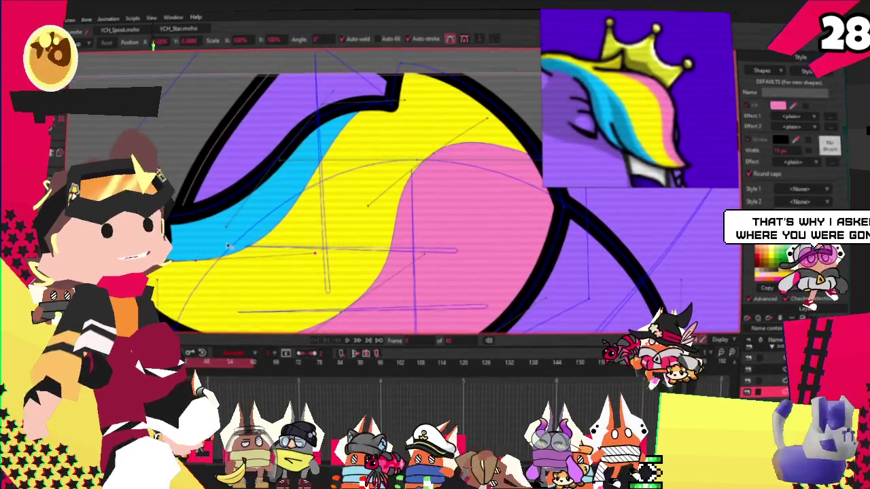
left_click_drag(204, 261, 215, 283)
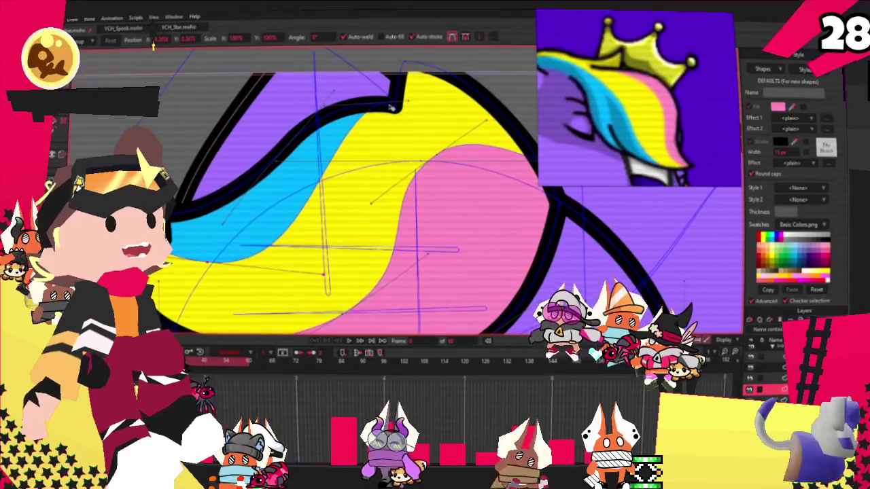
scroll(390, 107, "down", 2)
scroll(383, 95, "down", 1)
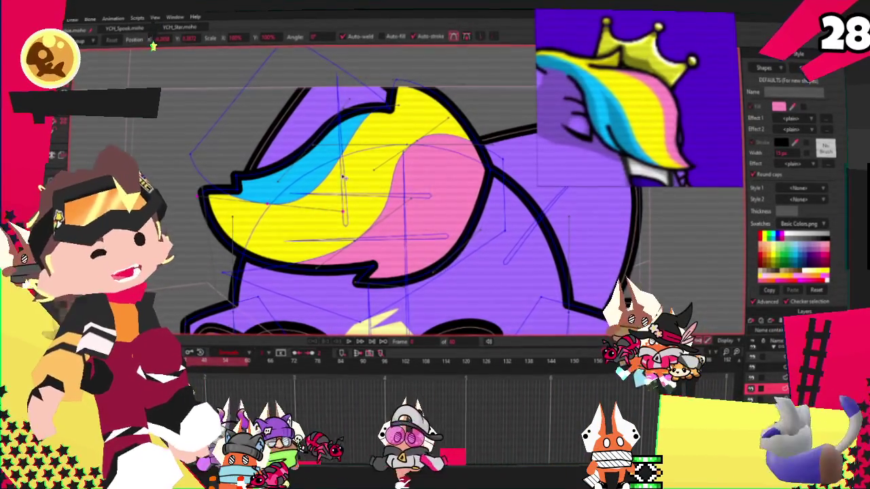
scroll(348, 95, "up", 2)
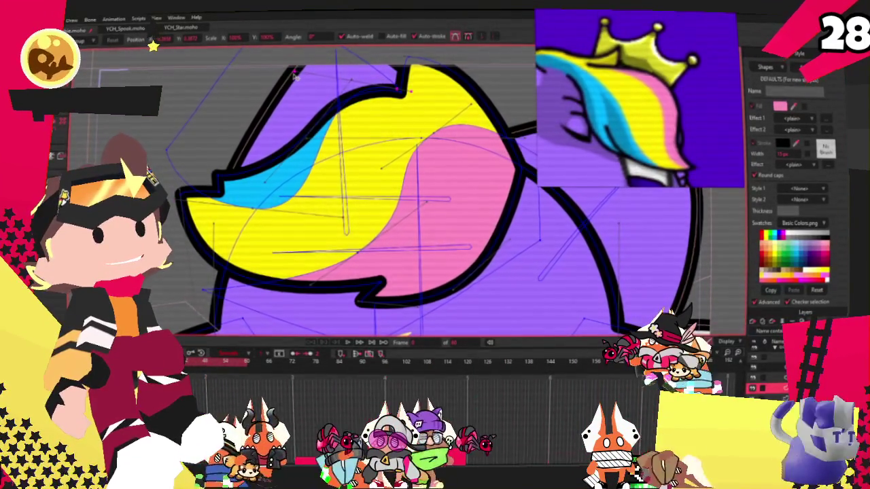
scroll(326, 119, "down", 3)
scroll(329, 123, "up", 1)
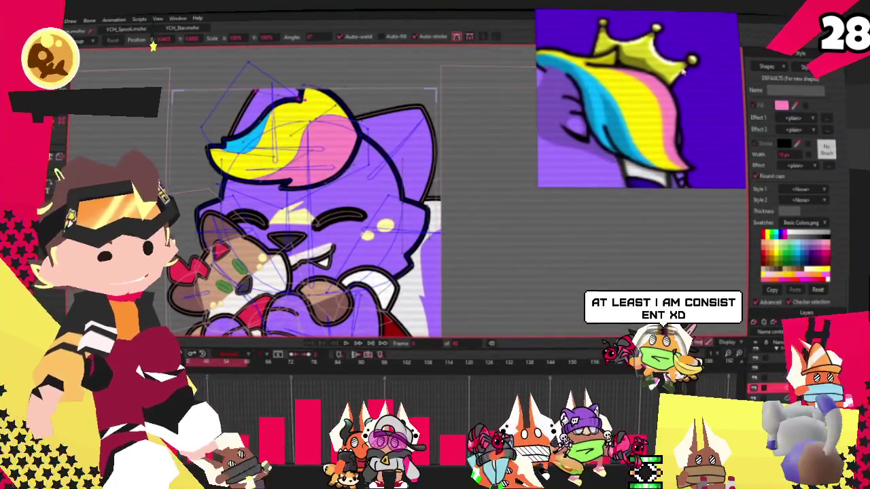
scroll(689, 75, "down", 3)
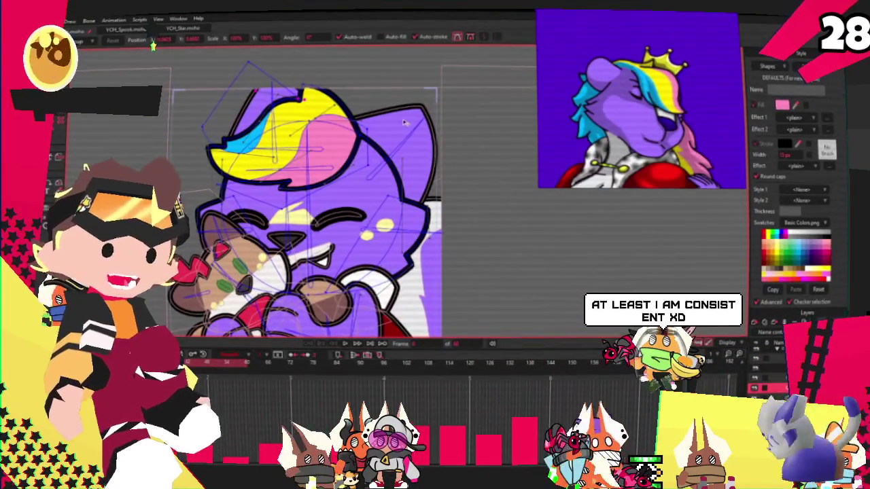
scroll(404, 122, "up", 1)
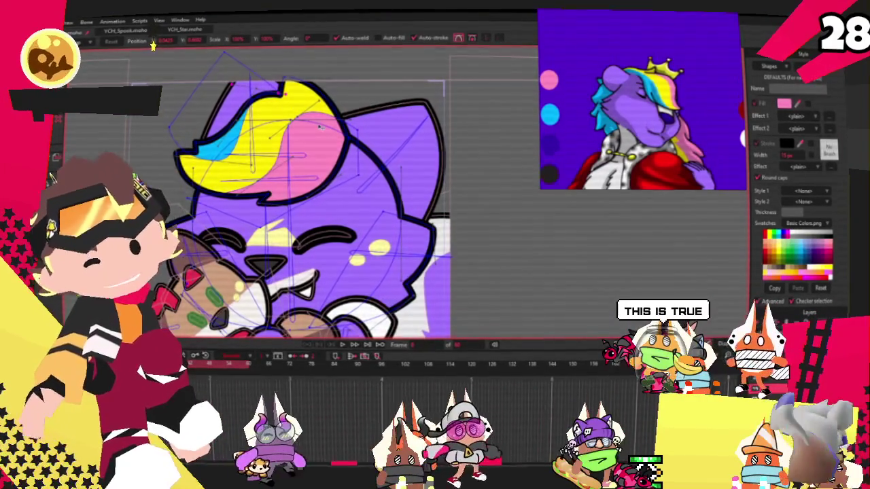
scroll(374, 91, "up", 1)
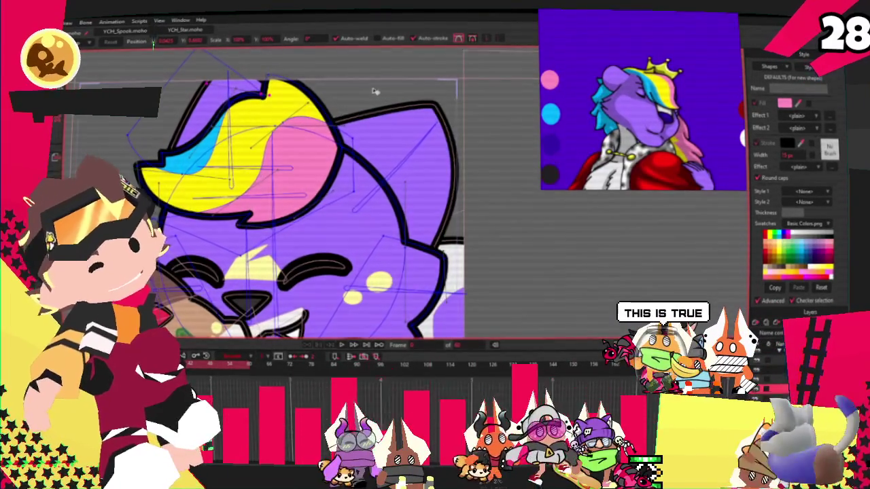
scroll(335, 172, "up", 1)
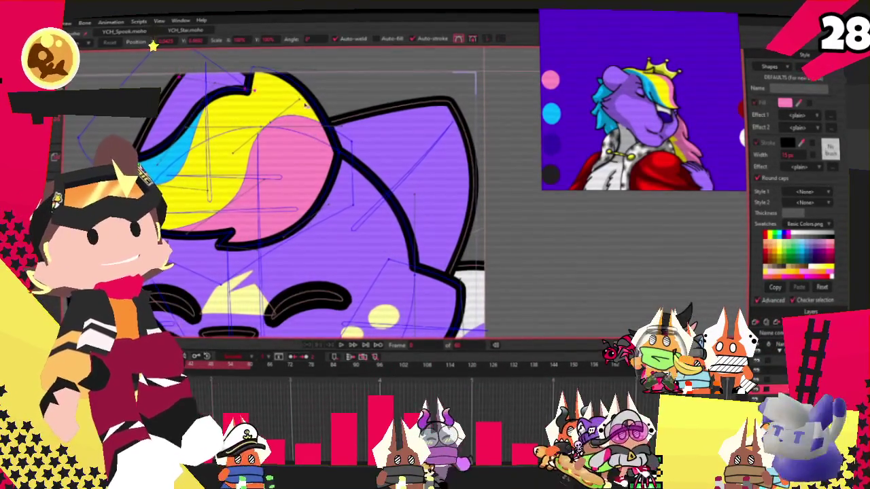
scroll(331, 78, "down", 2)
scroll(331, 77, "down", 2)
scroll(331, 77, "up", 4)
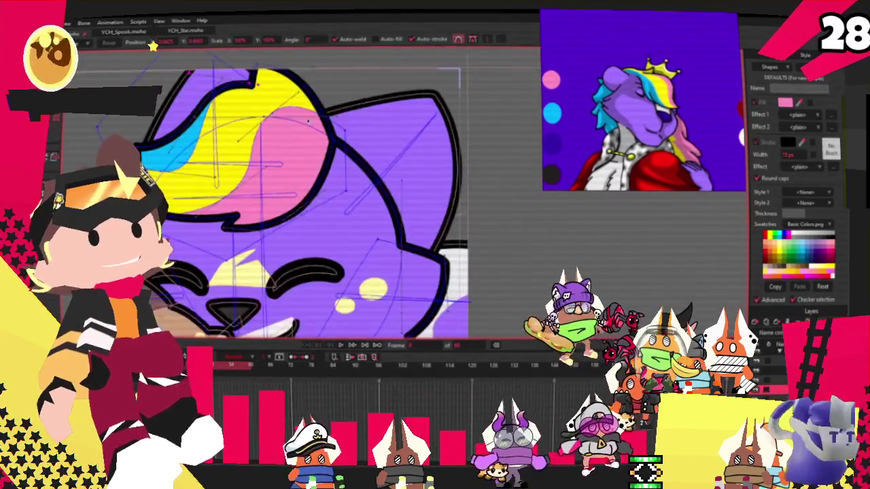
Draw a pink square over the cat's head, rotate it 45° into a diamond, and snip that area.
key("r")
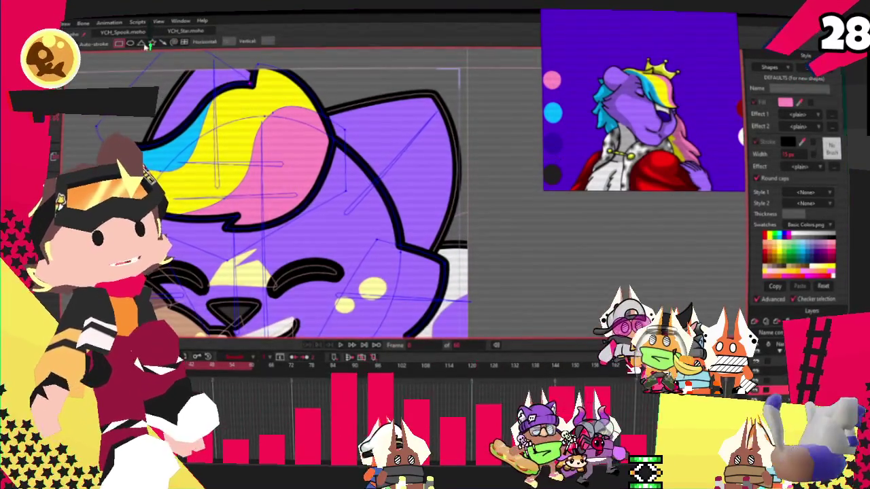
left_click_drag(321, 81, 426, 190)
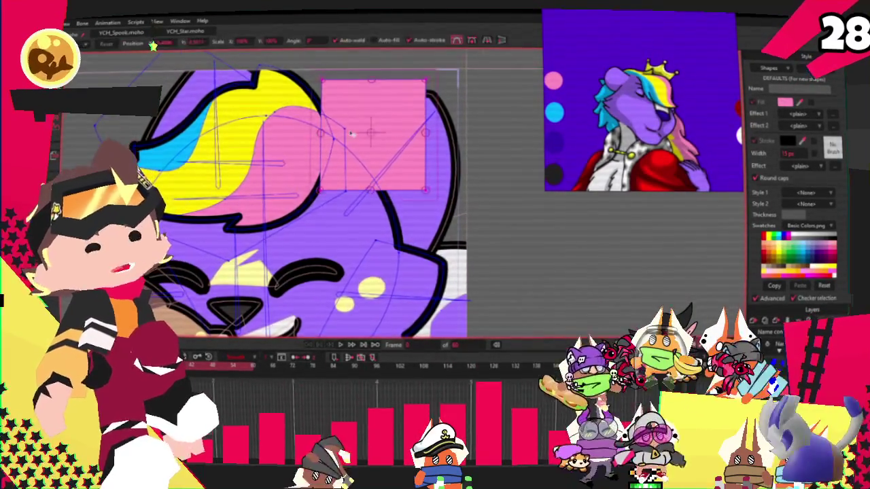
scroll(384, 130, "up", 2)
key("t")
left_click_drag(443, 151, 482, 131)
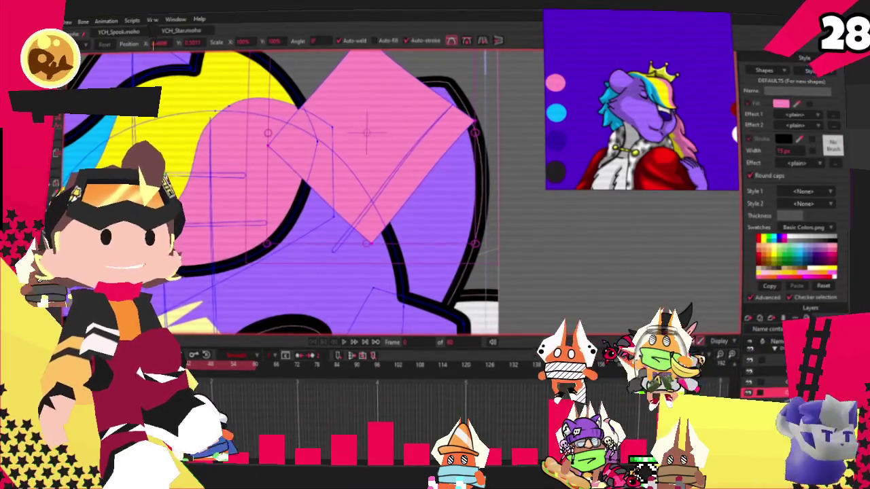
key("super+shift+s")
left_click_drag(388, 79, 550, 222)
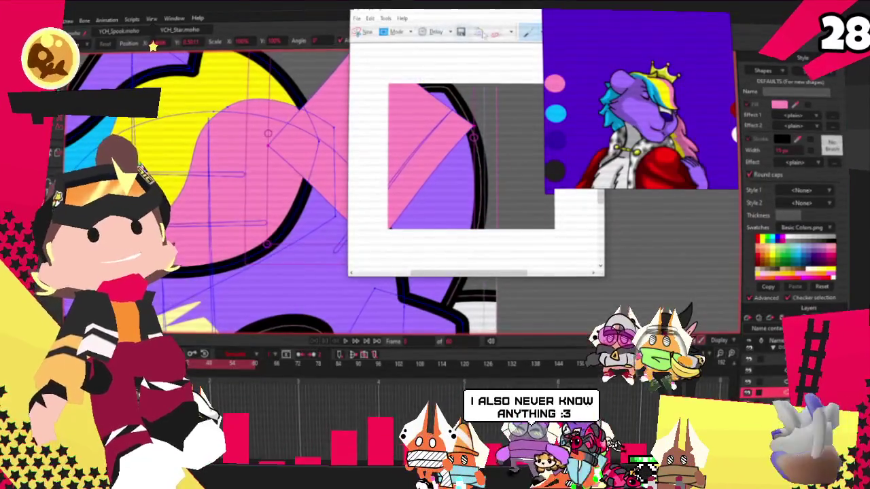
Move the snip into view, circle the diamond's edge in red, then close it without saving.
mouse_move(471, 22)
left_mouse_down()
mouse_move(423, 254)
mouse_move(267, 168)
left_mouse_up()
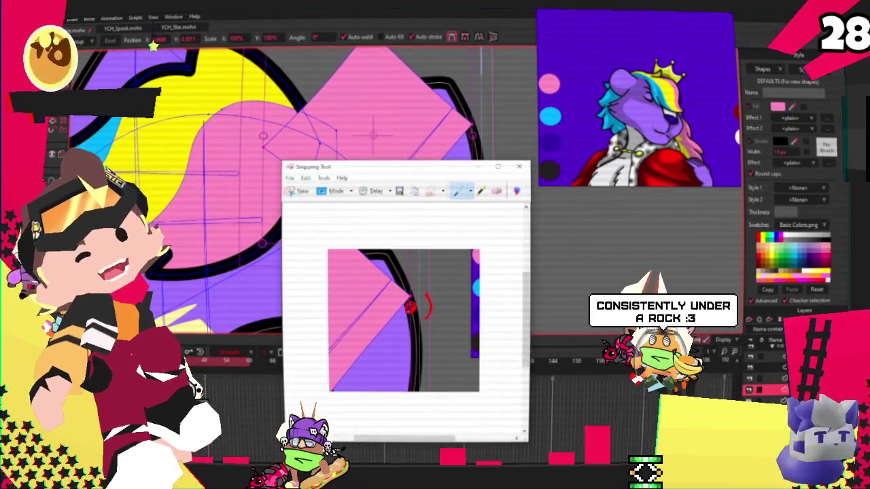
left_click_drag(428, 299, 407, 282)
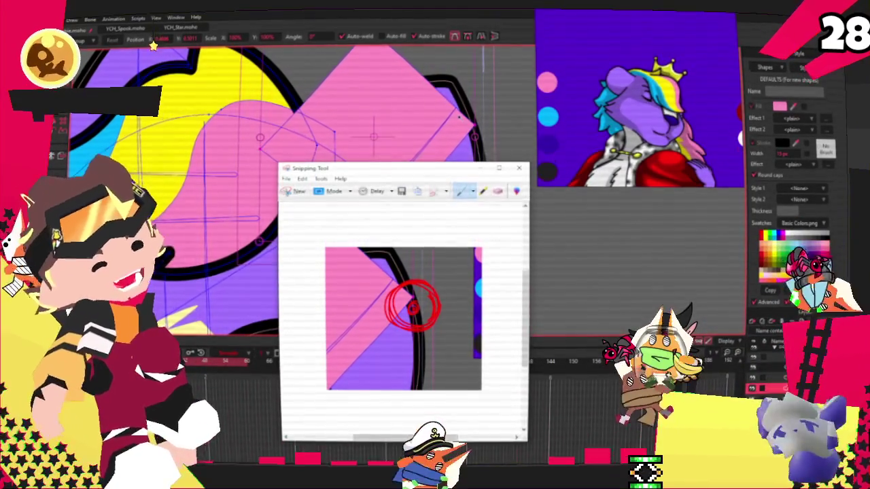
left_click(519, 168)
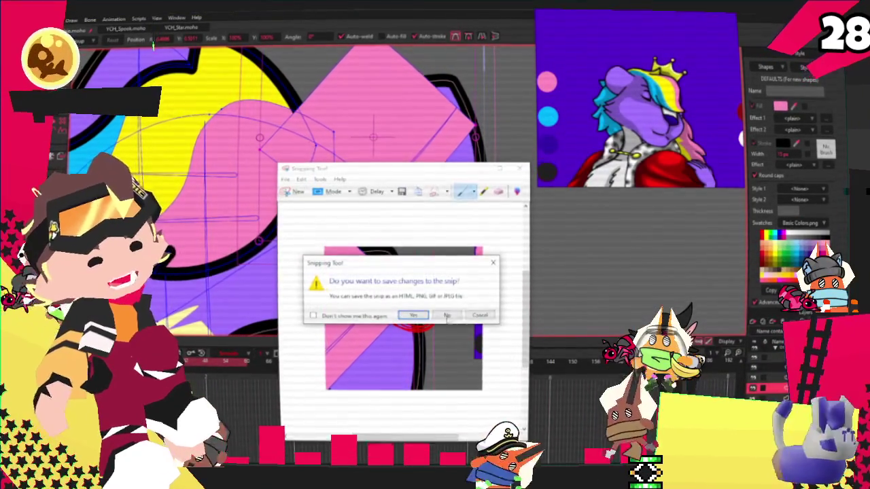
left_click(427, 311)
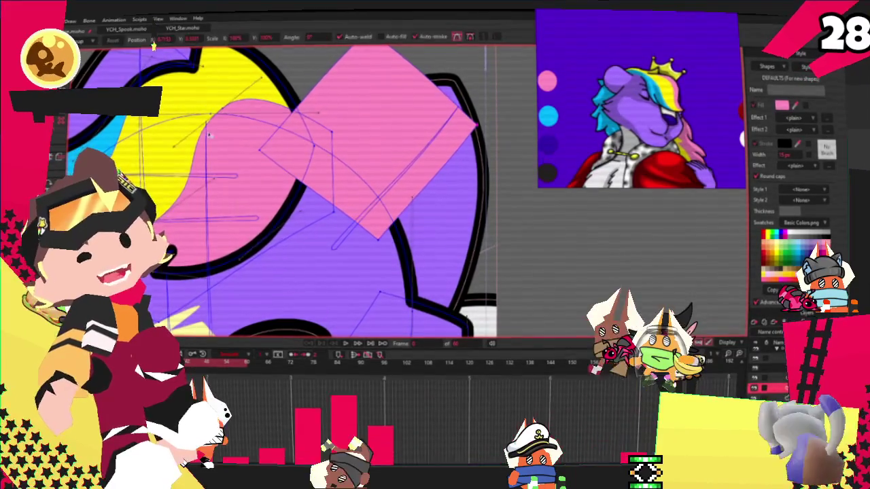
Add points to the pink diamond, pull one inward into a notch, and undo a stray point.
scroll(396, 191, "down", 3)
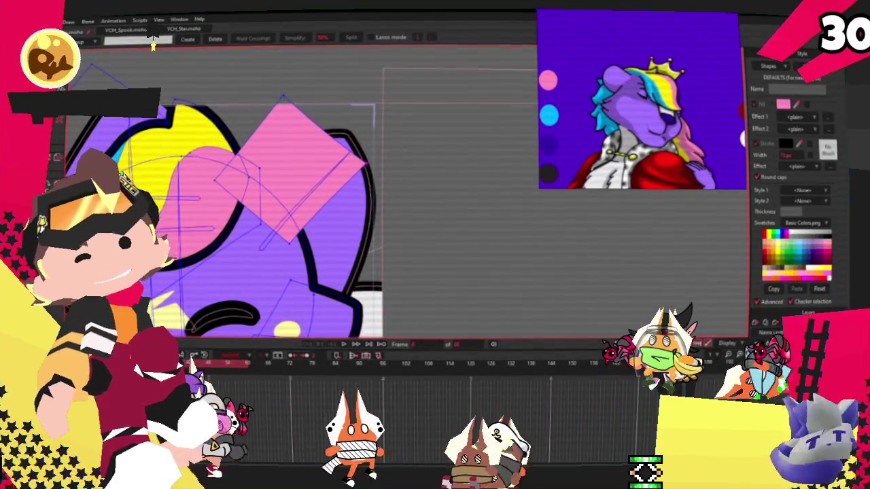
scroll(308, 136, "up", 2)
key("t")
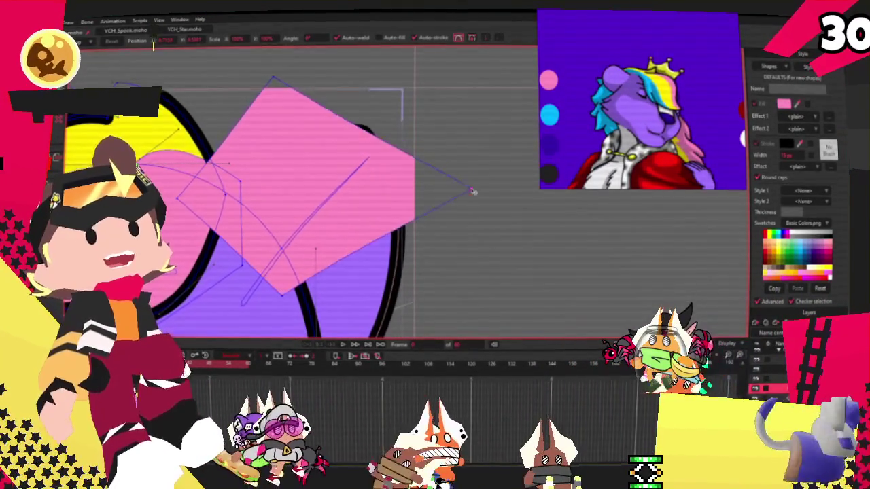
key("a")
mouse_move(340, 129)
left_mouse_down()
mouse_move(364, 180)
mouse_move(374, 120)
left_mouse_up()
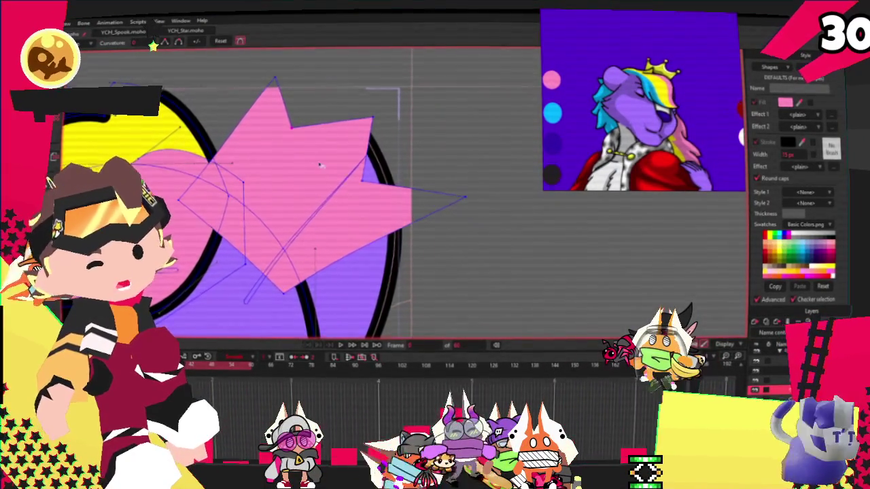
scroll(270, 119, "up", 2)
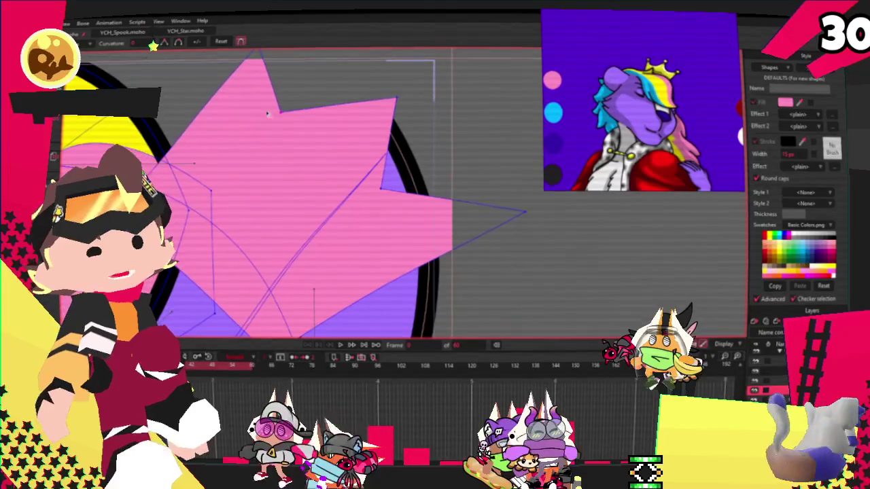
scroll(450, 217, "up", 2)
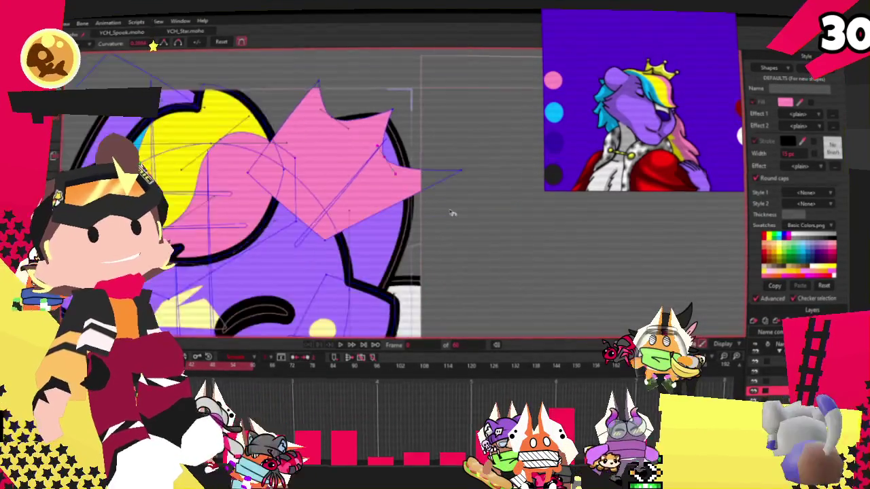
scroll(467, 173, "down", 4)
left_click(396, 246)
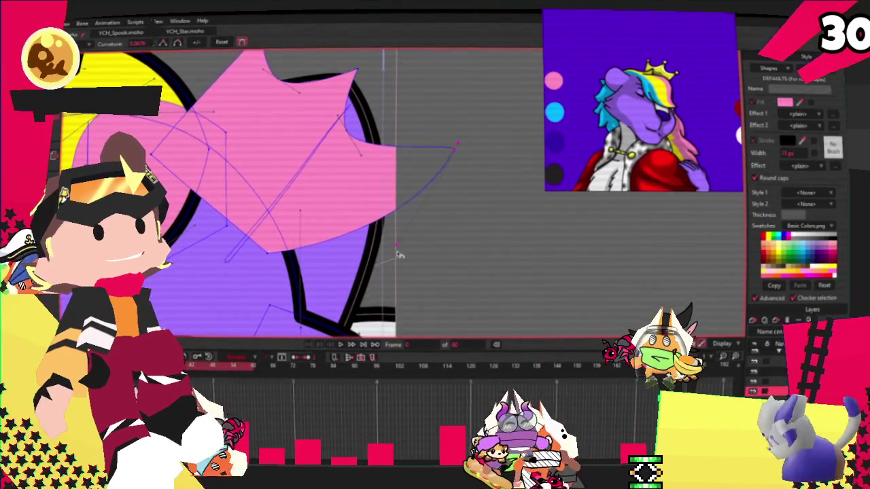
scroll(267, 175, "up", 3)
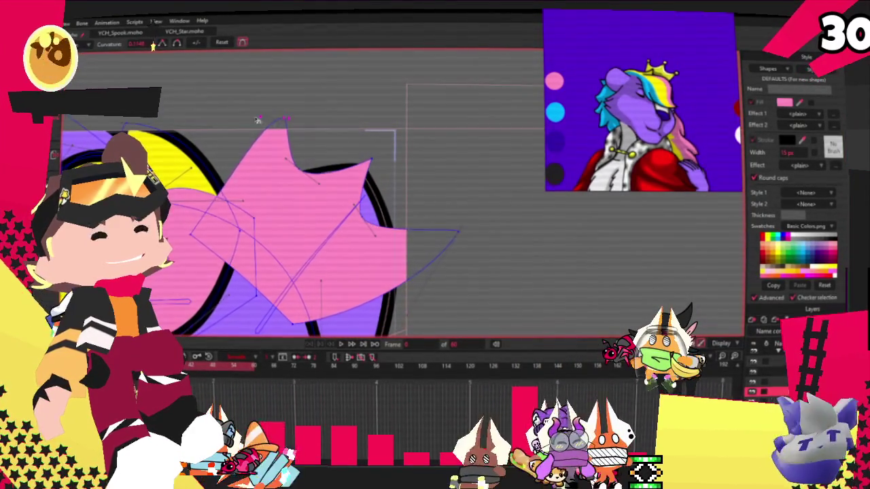
scroll(215, 139, "down", 2)
scroll(306, 164, "up", 3)
scroll(345, 177, "down", 3)
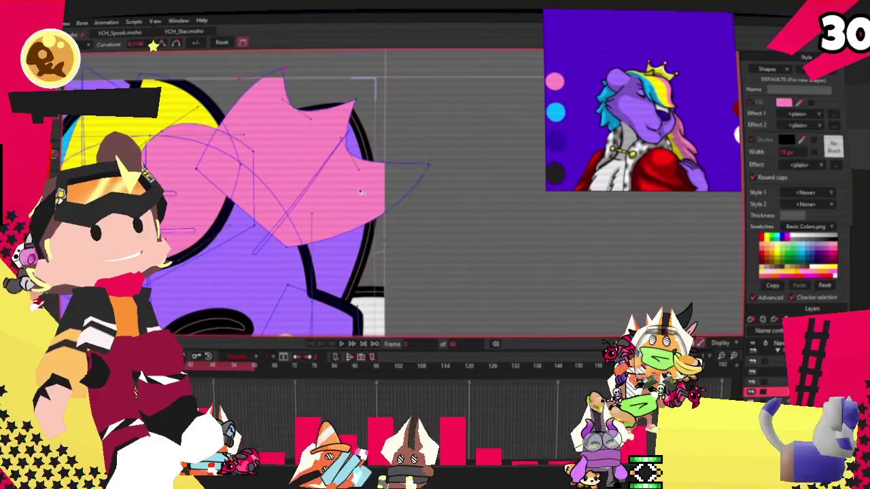
key("ctrl+z")
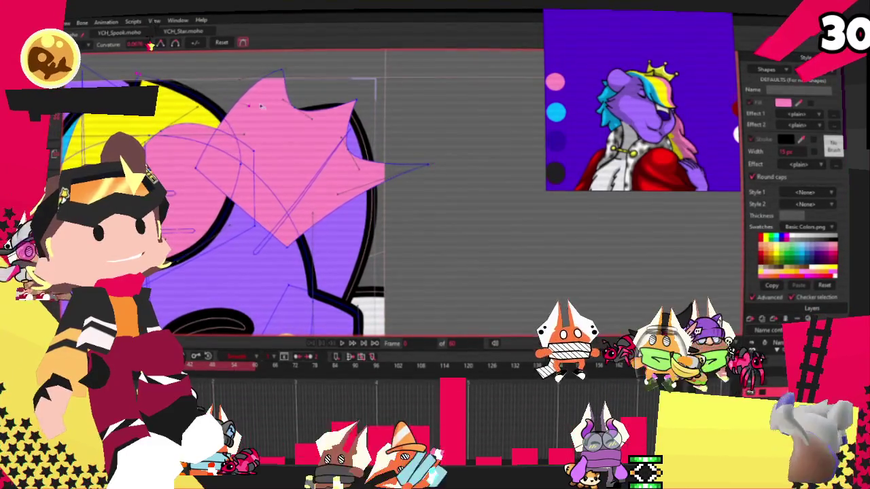
scroll(255, 91, "up", 2)
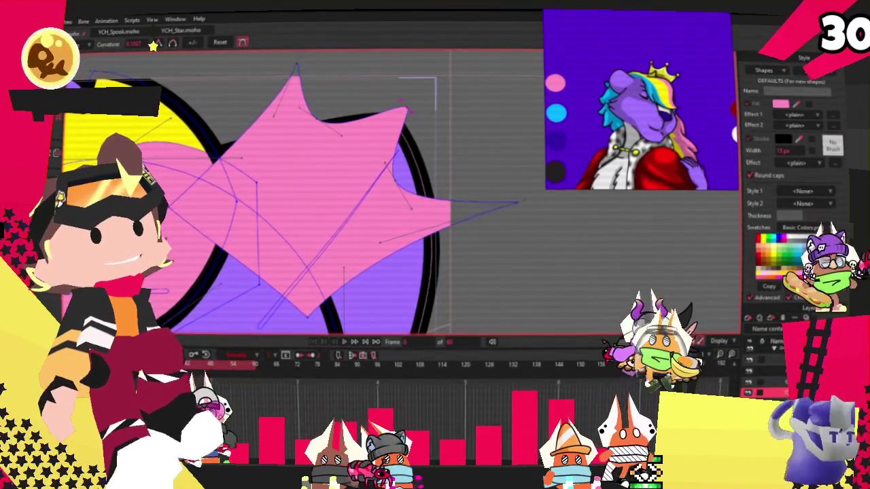
Give the star a thick black outline and a yellow fill.
key("w")
left_click_drag(402, 107, 433, 212)
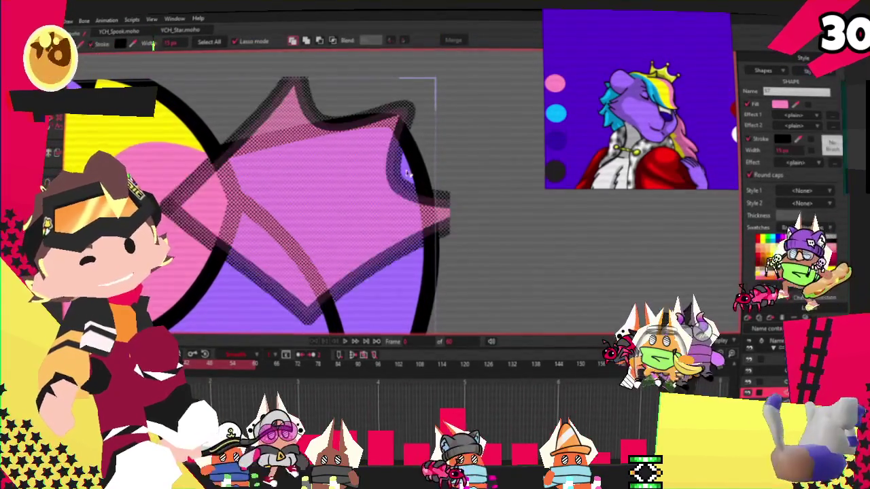
scroll(346, 190, "down", 3)
key("ctrl+a")
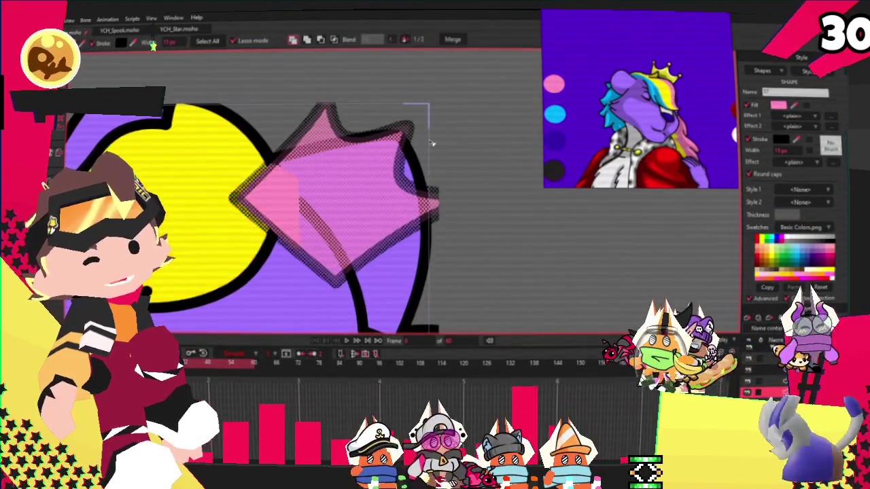
scroll(438, 156, "down", 1)
scroll(445, 183, "down", 1)
scroll(456, 217, "down", 1)
scroll(468, 260, "down", 1)
scroll(612, 102, "up", 2)
scroll(611, 102, "up", 3)
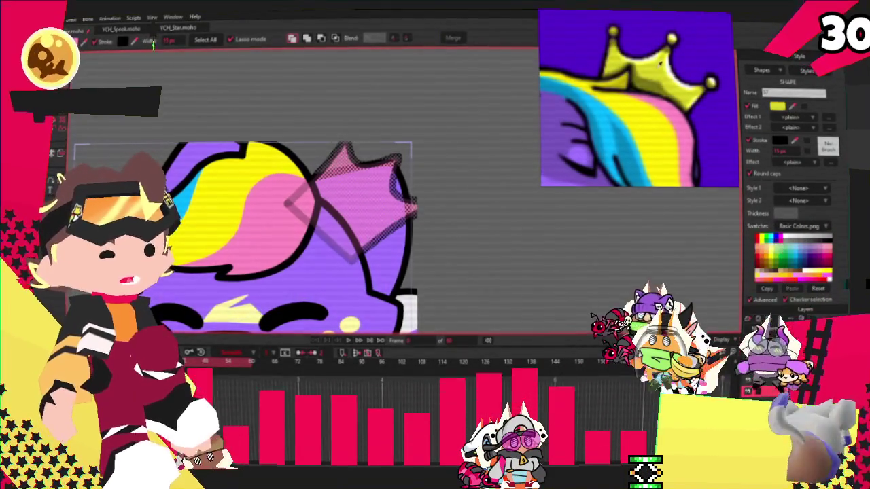
Reposition the star's top and right tips to shape the crown.
key("t")
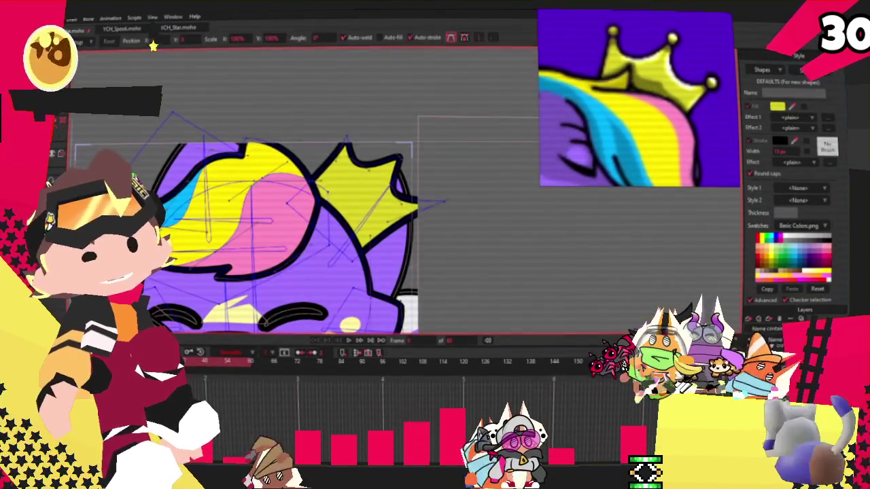
scroll(361, 139, "up", 5)
left_click_drag(360, 136, 353, 129)
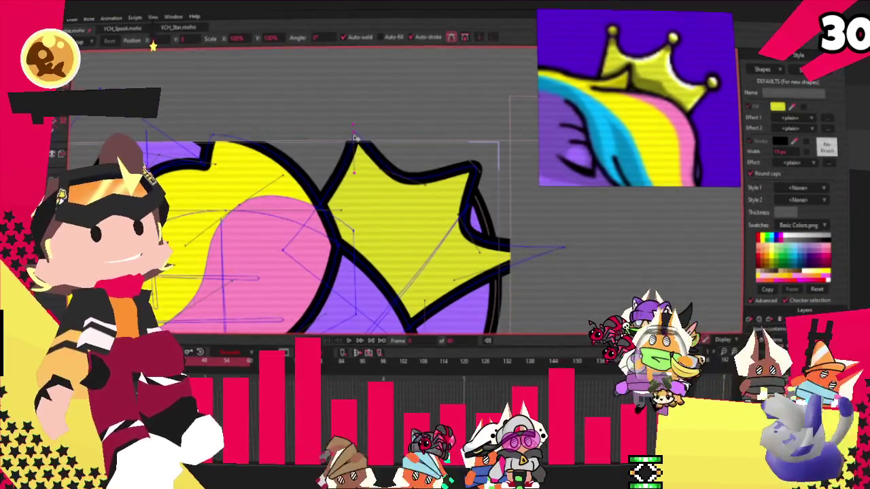
left_click_drag(550, 252, 502, 281)
left_click_drag(454, 228, 448, 278)
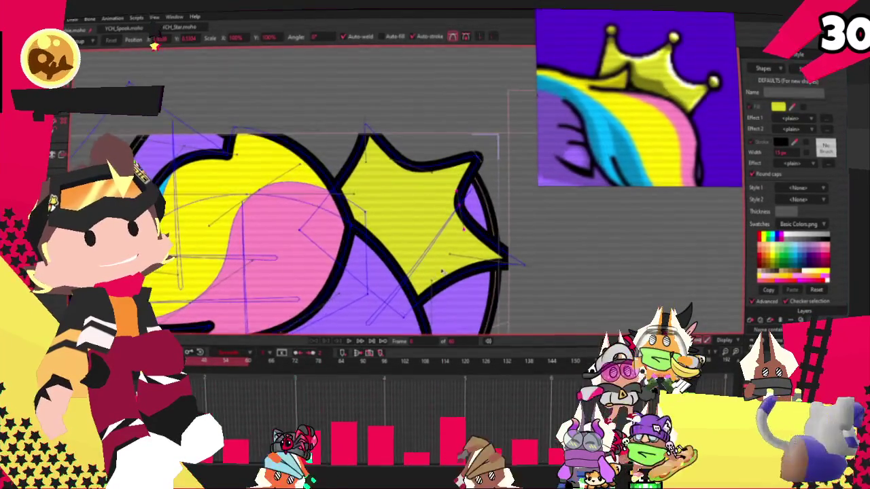
left_click_drag(517, 265, 518, 253)
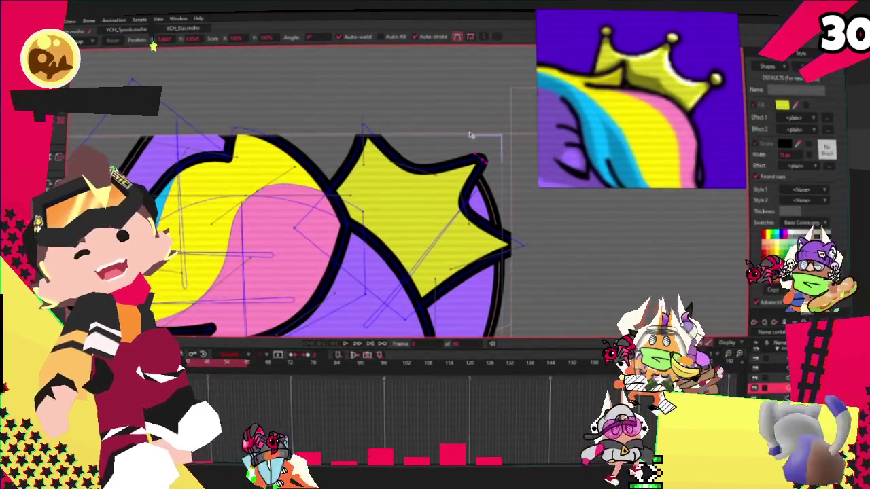
Adjust the curvature of the right tip and the top and right edge points.
key("g")
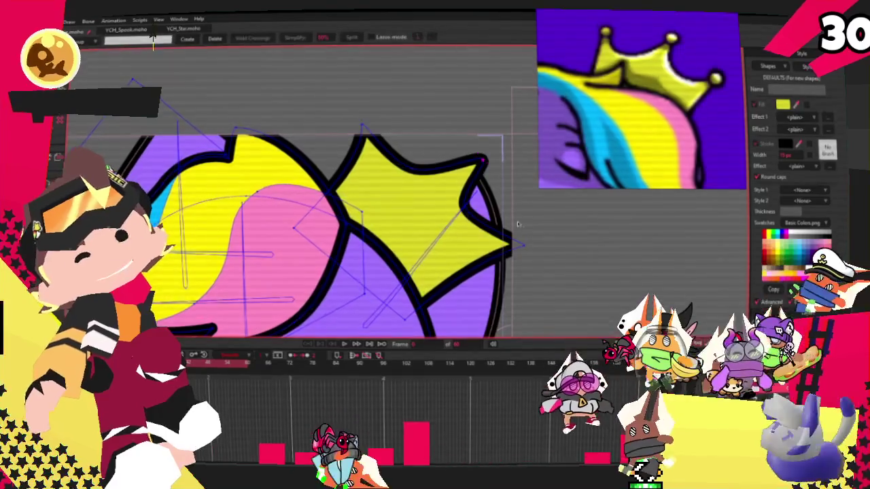
left_click_drag(507, 186, 479, 164)
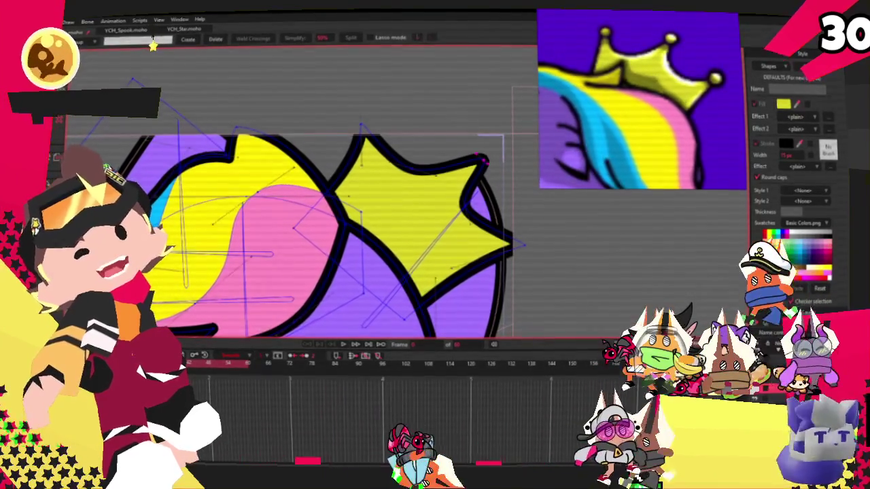
key("c")
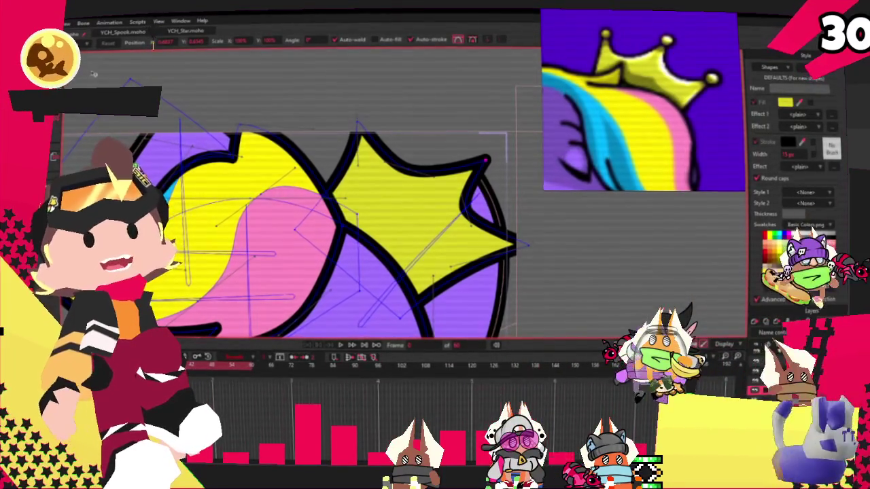
scroll(497, 167, "up", 2)
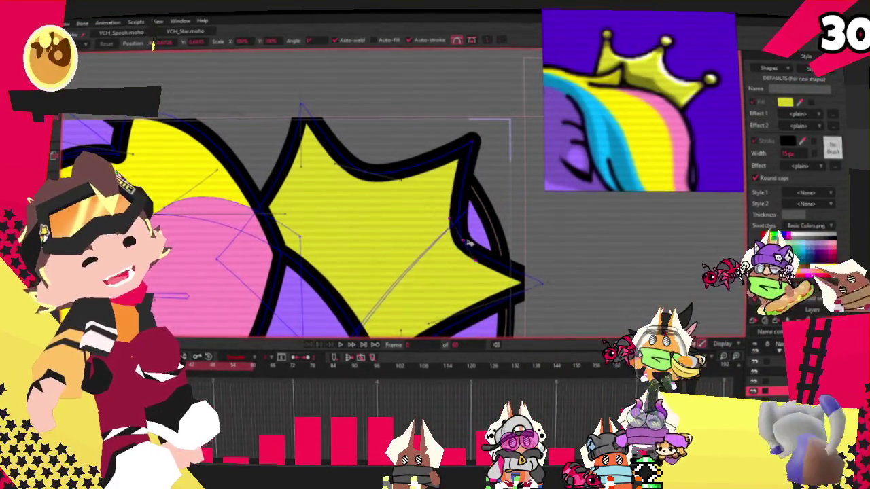
left_click(386, 168)
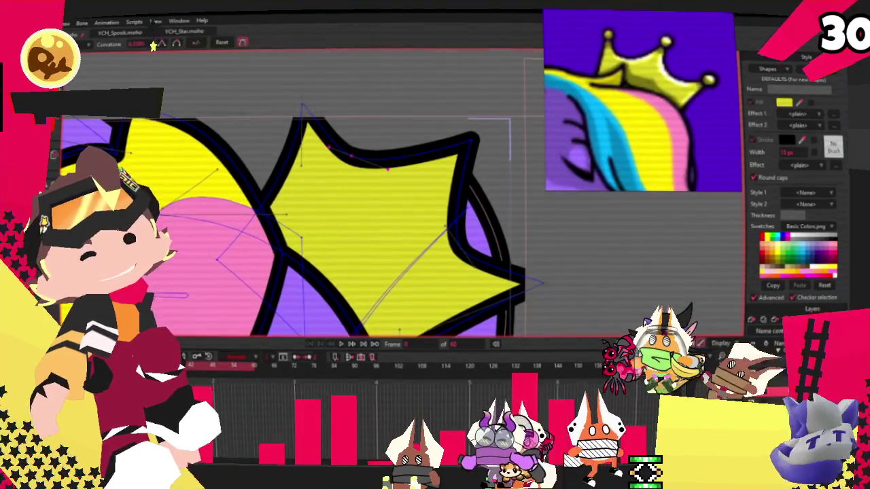
left_click(365, 161)
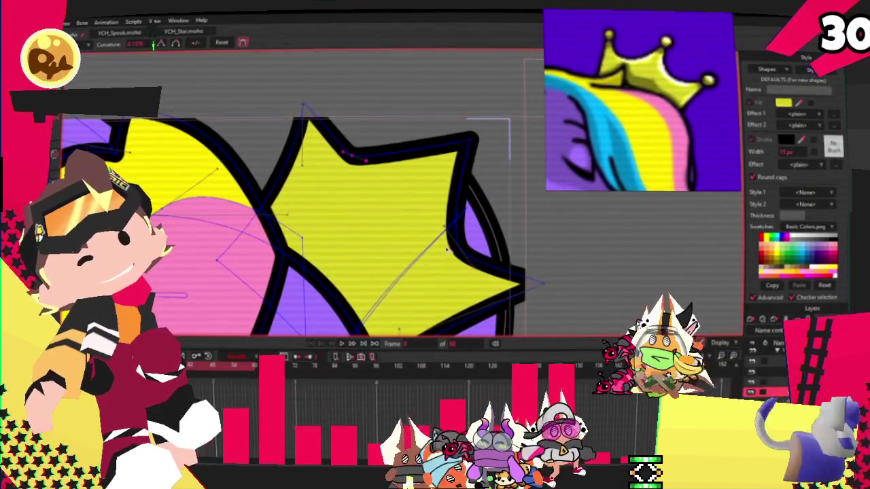
left_click(455, 242)
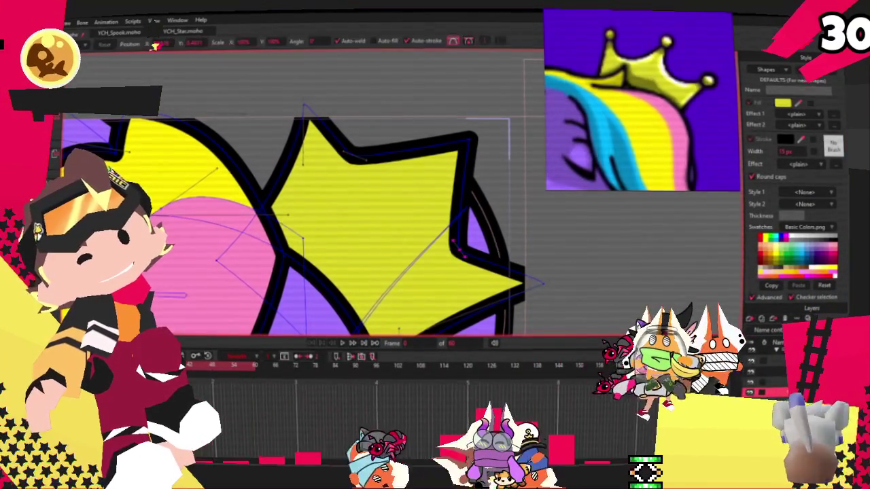
Pull the right inner notch up and shift the crown's points down-left to fit the head.
key("t")
scroll(462, 253, "up", 1)
left_click_drag(457, 246, 449, 234)
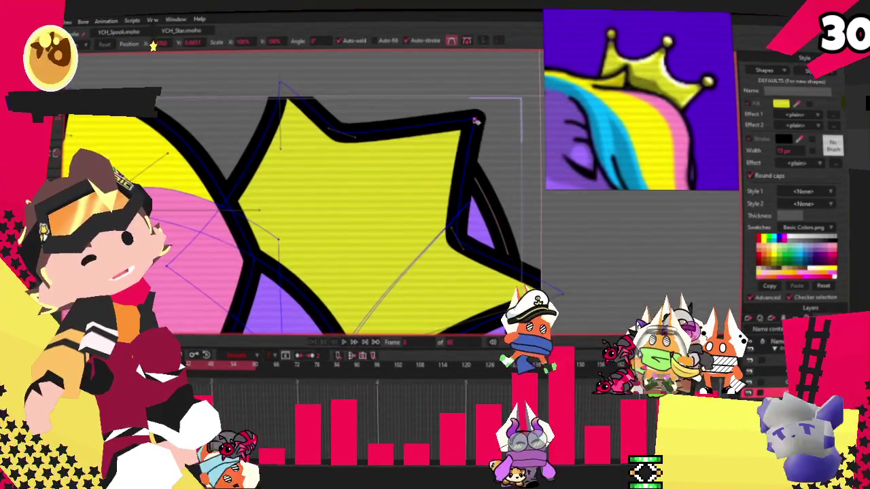
scroll(449, 136, "down", 3)
scroll(436, 221, "up", 3)
scroll(407, 198, "down", 3)
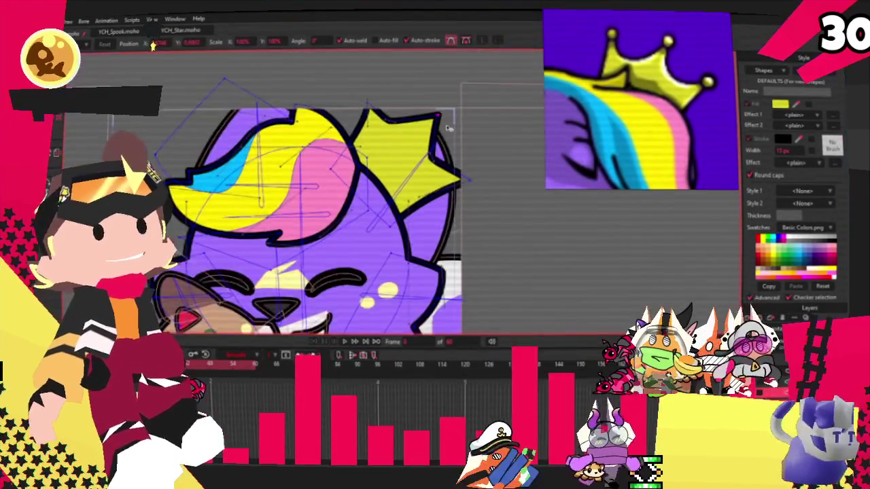
scroll(379, 167, "up", 2)
left_click_drag(484, 101, 427, 195)
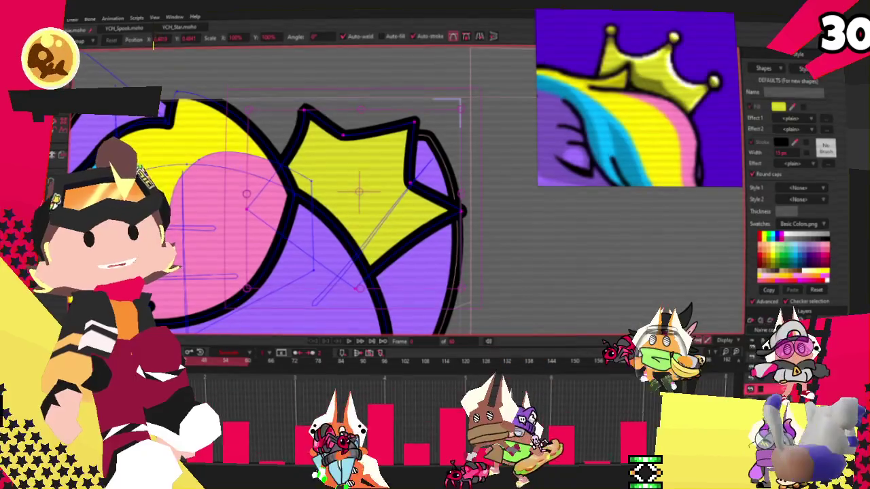
scroll(352, 98, "up", 2)
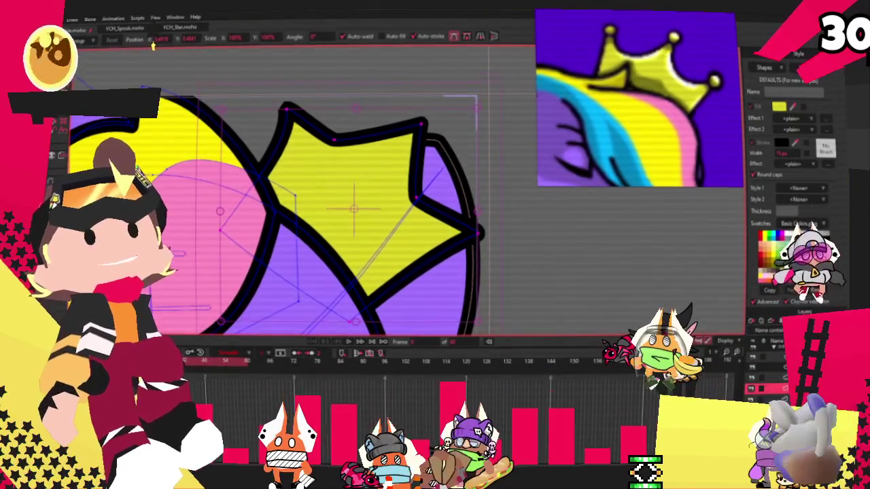
Draw a small round yellow ball on the crown's top tip.
key("r")
scroll(285, 105, "up", 1)
left_click_drag(264, 85, 304, 125)
key("g")
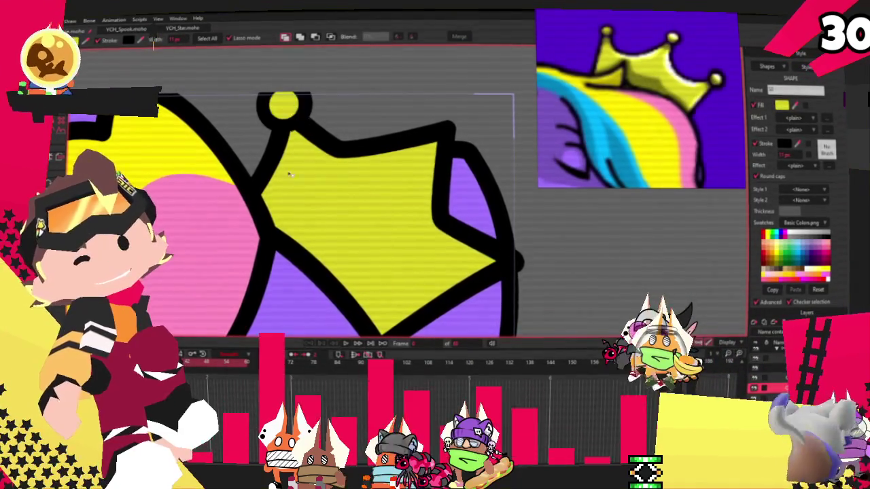
Clear the crown selection and select only the top yellow ball's points.
key("ctrl+a")
key("t")
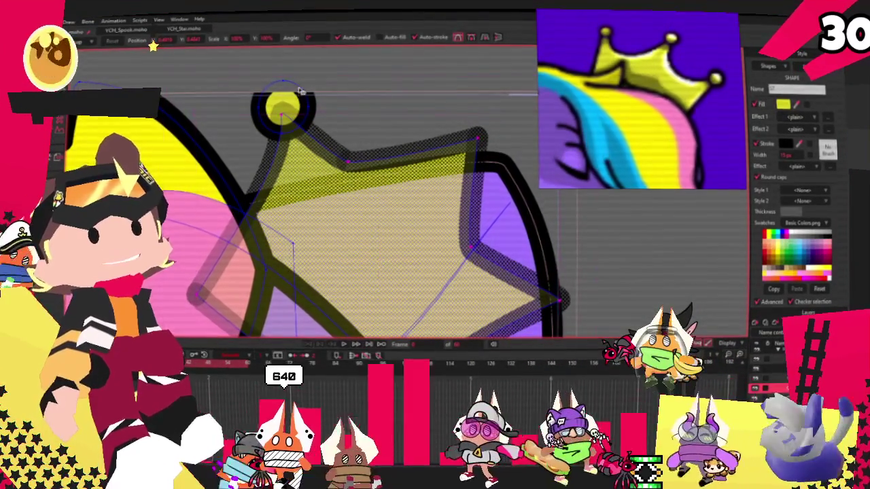
scroll(301, 85, "up", 2)
scroll(302, 85, "up", 2)
scroll(278, 93, "up", 2)
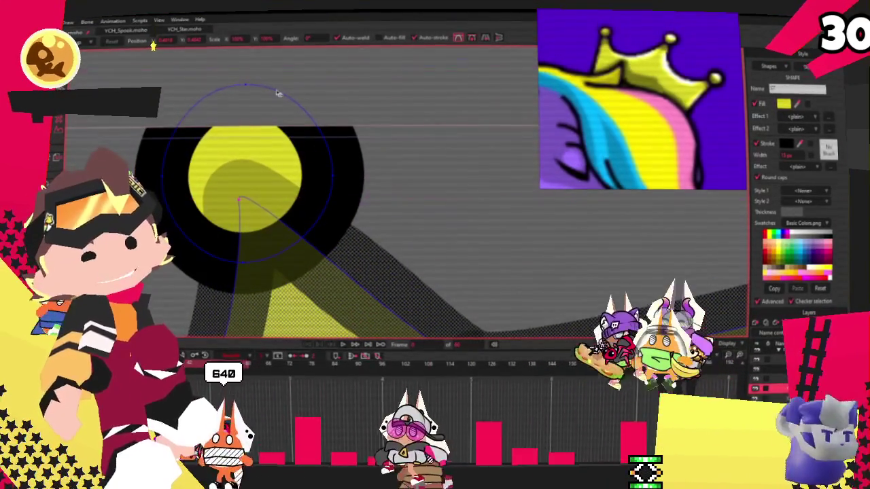
scroll(278, 93, "down", 3)
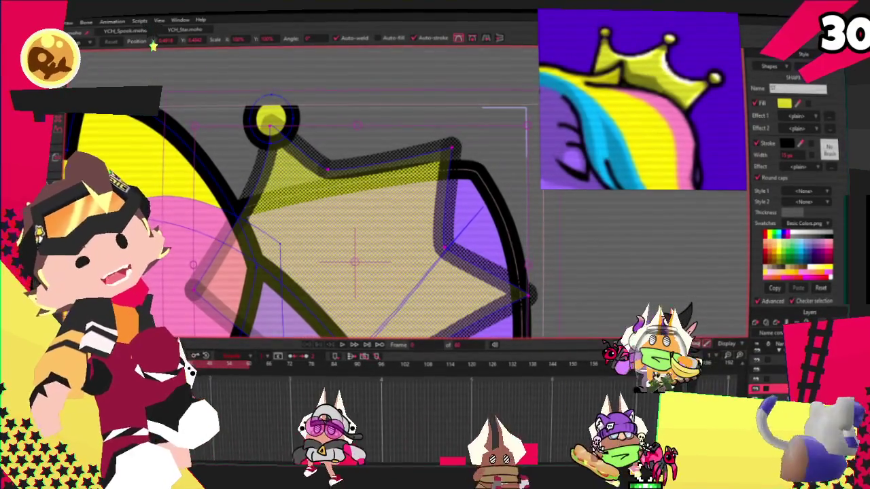
key("g")
left_click(278, 101)
scroll(278, 101, "up", 3)
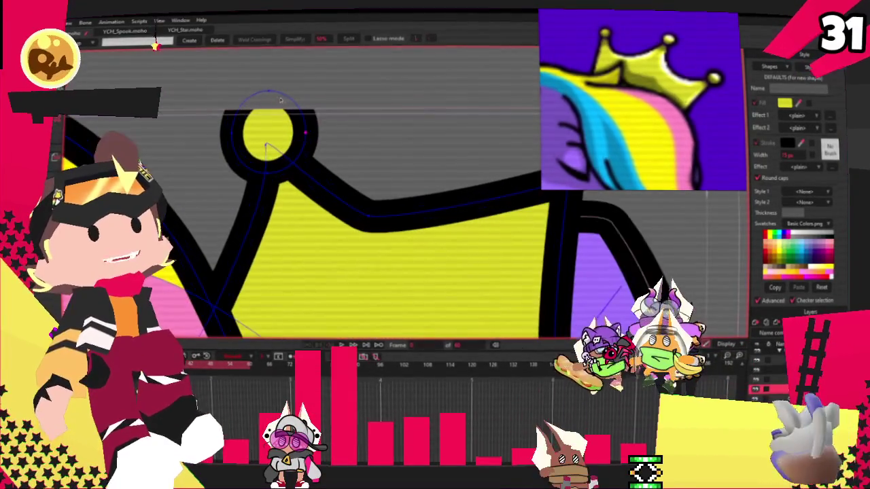
left_click_drag(277, 100, 282, 95)
key("t")
scroll(163, 70, "down", 1)
Copy the yellow ball and place the duplicate on the crown's right peak.
key("ctrl+c")
key("ctrl+v")
left_click_drag(233, 107, 502, 135)
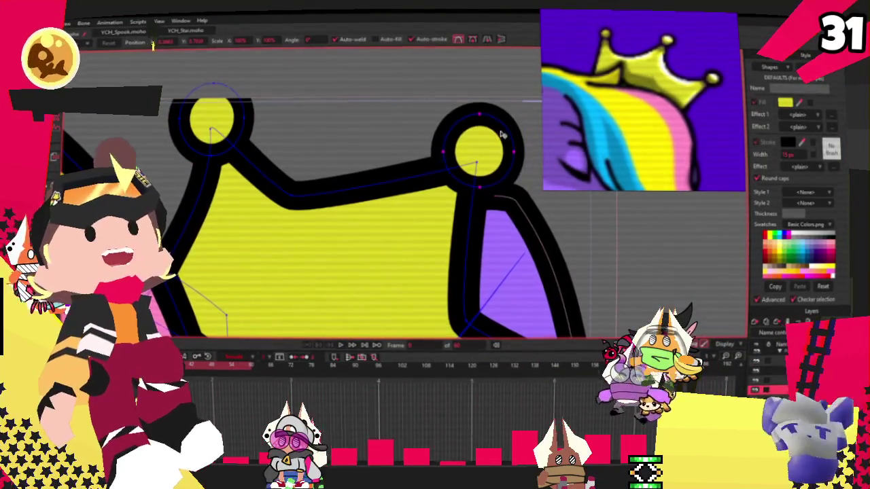
scroll(505, 136, "down", 2)
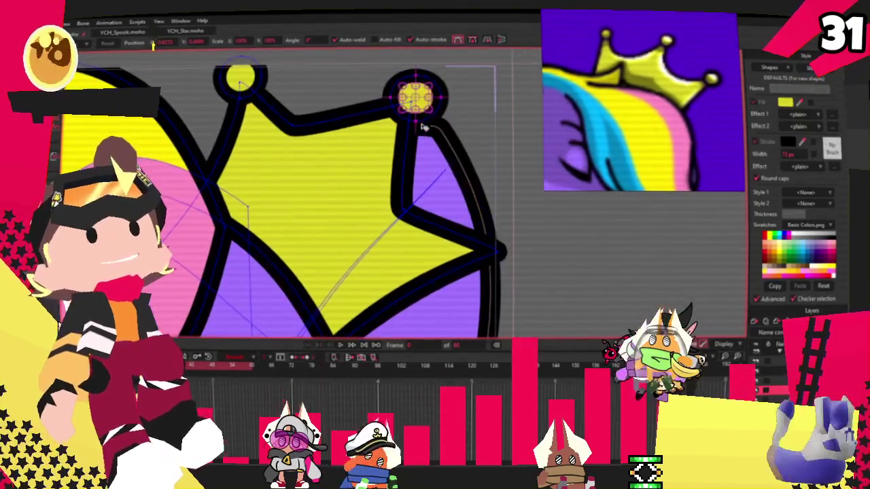
left_click_drag(423, 102, 498, 248)
Paste another ball copy for the lower-right point, then draw a rectangle over the crown's centre.
double_click(420, 101)
key("ctrl+c")
key("ctrl+v")
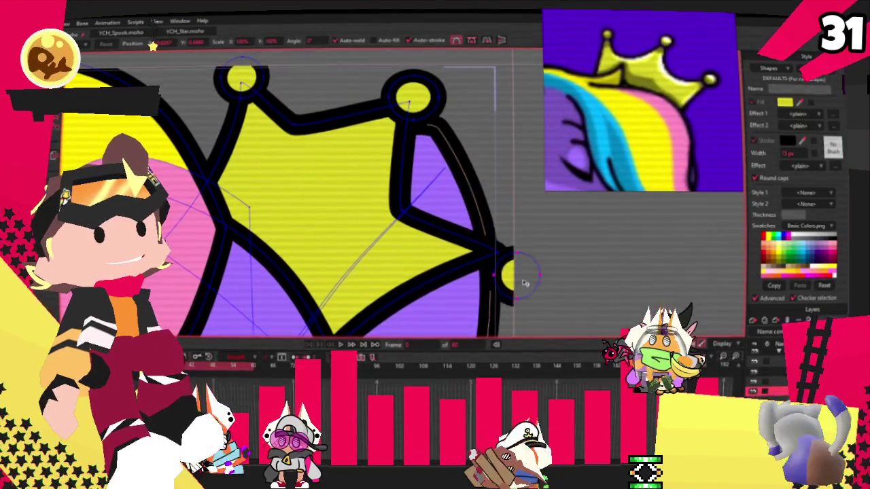
scroll(333, 154, "up", 3)
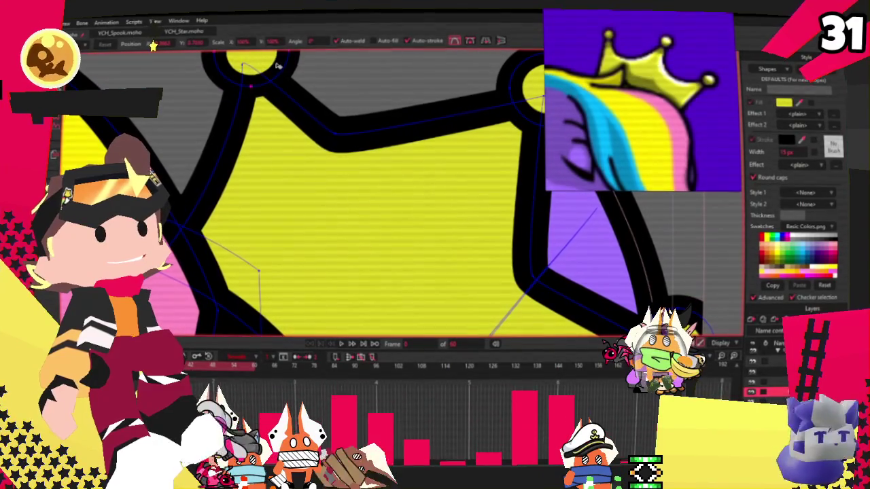
scroll(401, 152, "down", 3)
scroll(404, 154, "up", 1)
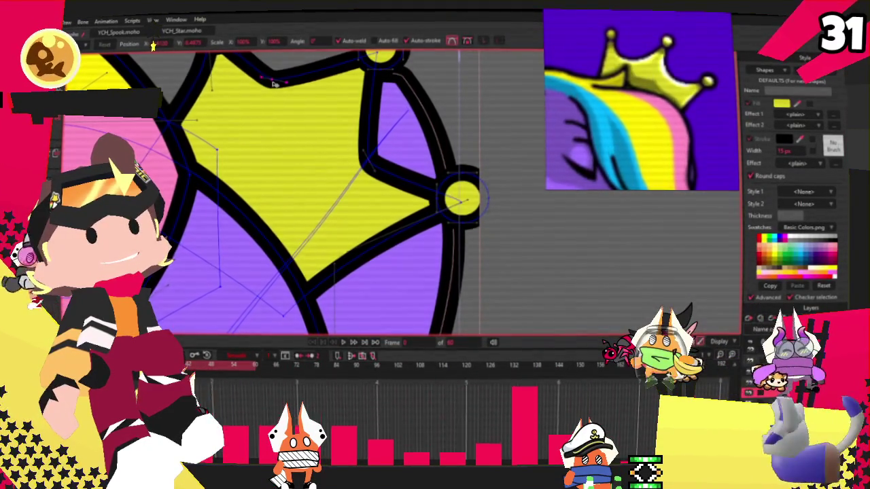
scroll(364, 138, "down", 3)
scroll(365, 93, "up", 4)
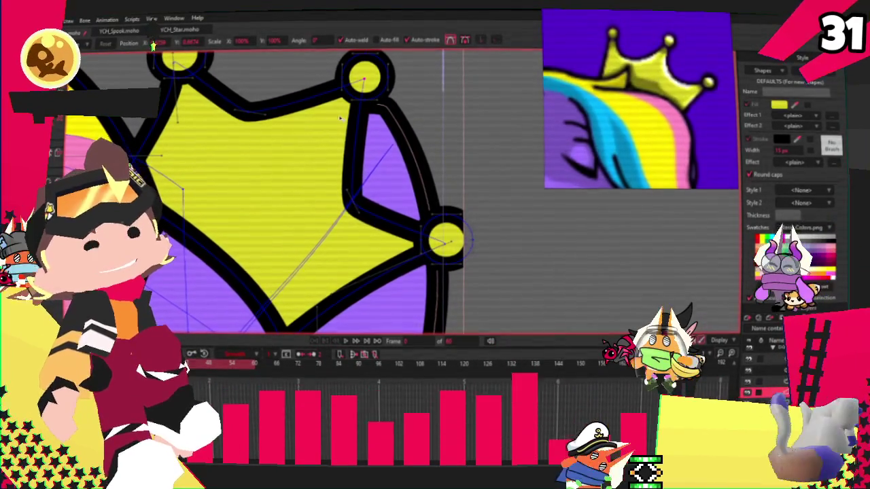
scroll(330, 131, "down", 3)
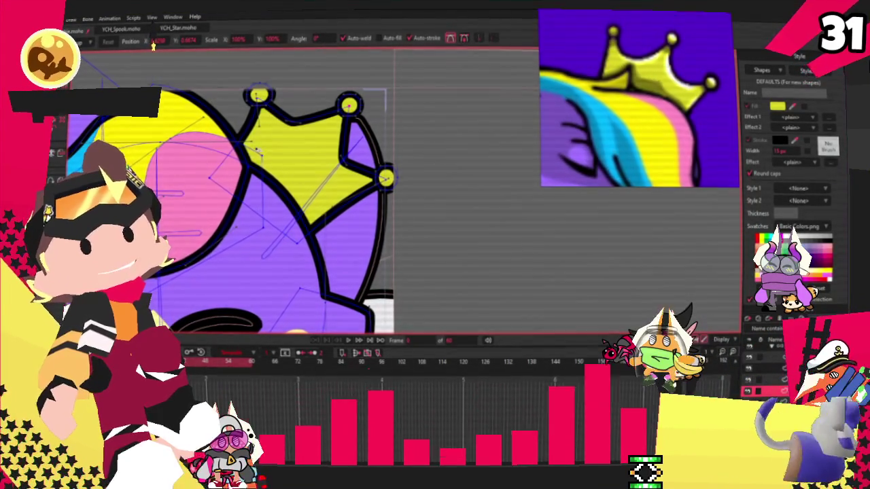
scroll(252, 205, "up", 2)
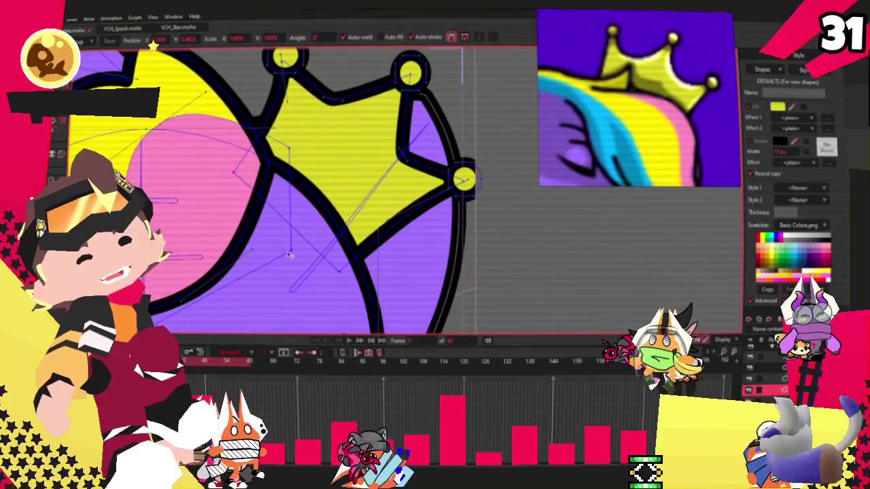
scroll(289, 147, "down", 2)
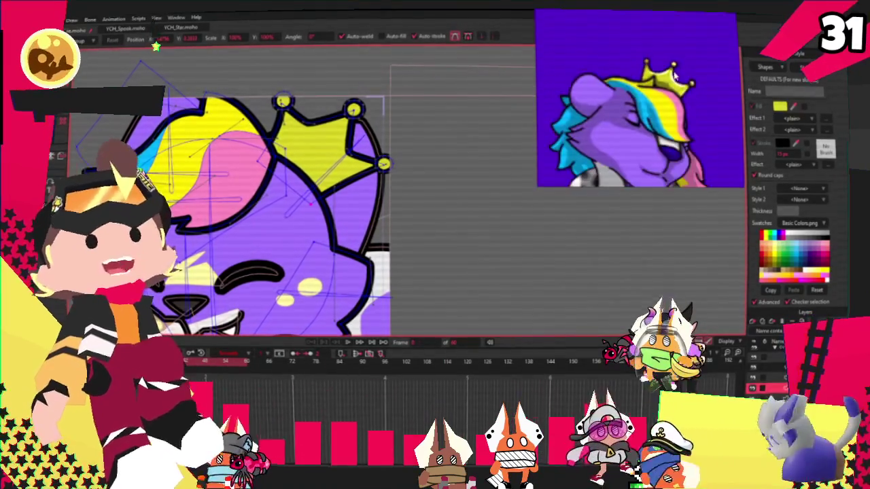
scroll(290, 173, "up", 5)
scroll(290, 172, "down", 2)
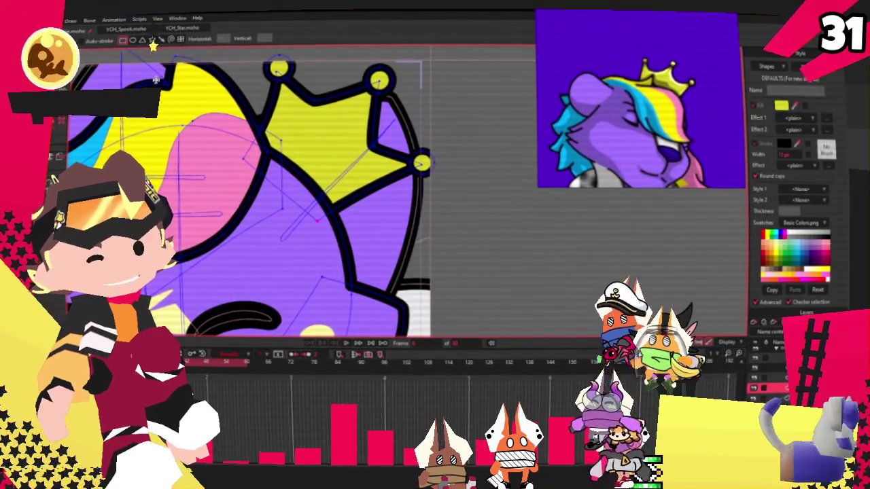
left_click_drag(249, 133, 377, 263)
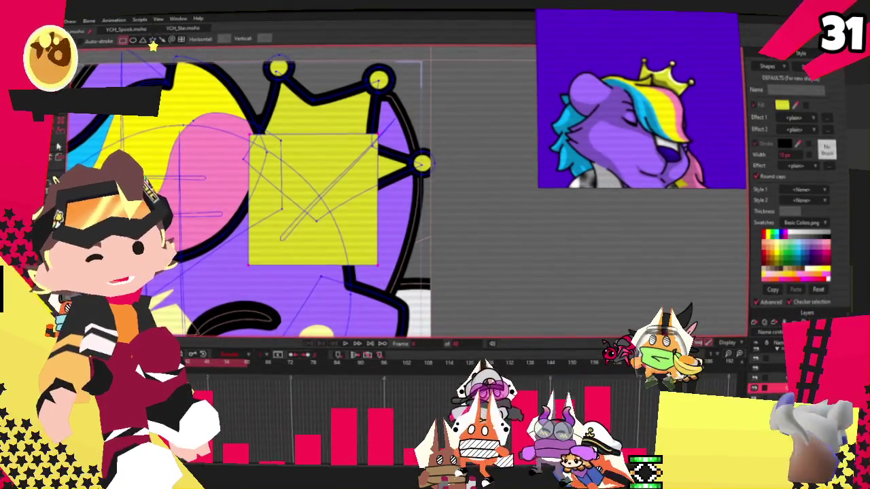
Restyle the rectangle over the crown with a pink fill and black outline.
key("q")
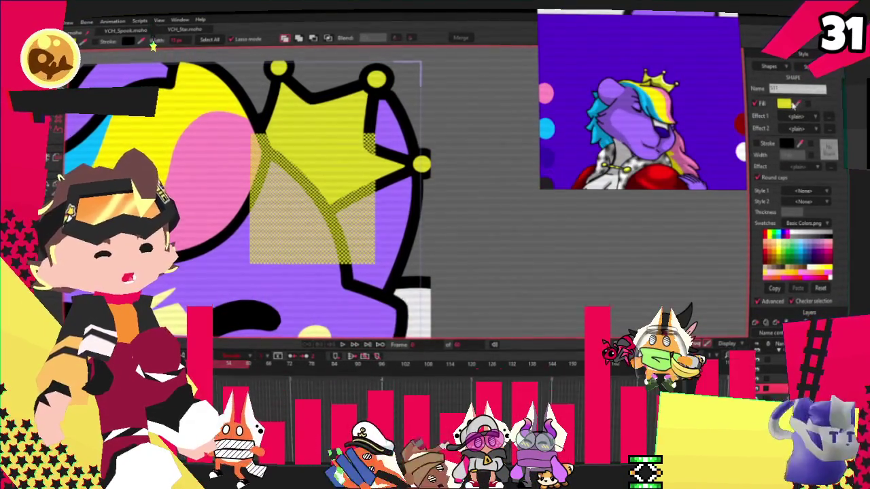
key("space")
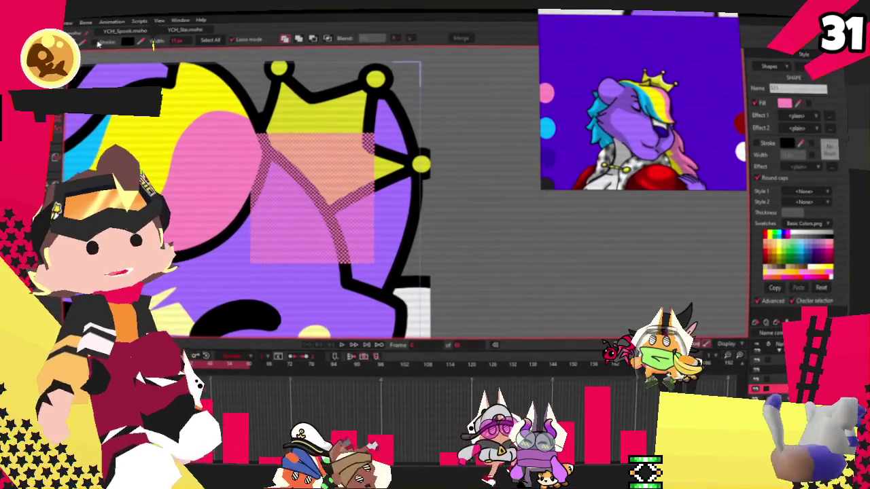
scroll(333, 111, "down", 2)
scroll(333, 110, "up", 2)
Select the pink rectangle and reposition its corner points over the crown's centre.
key("t")
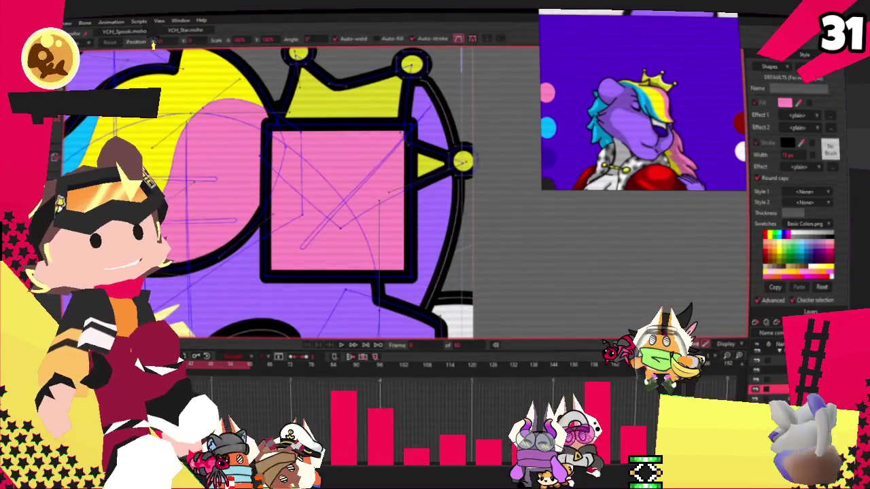
key("q")
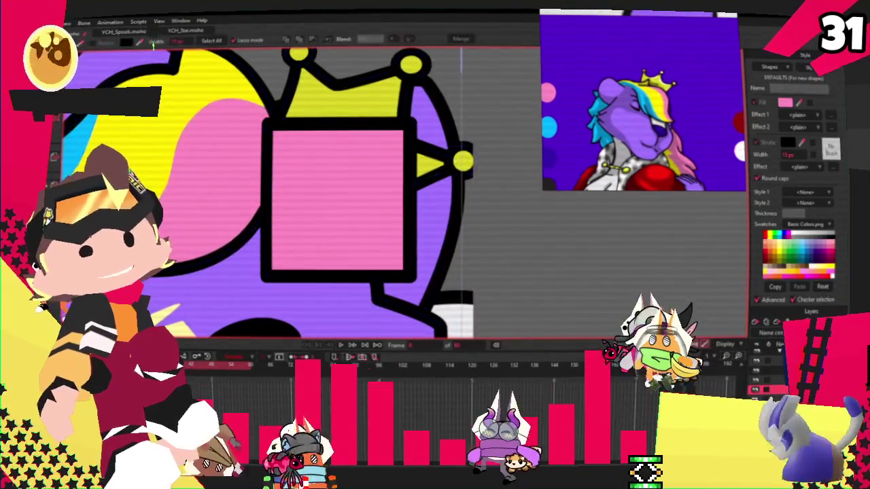
left_click(332, 165)
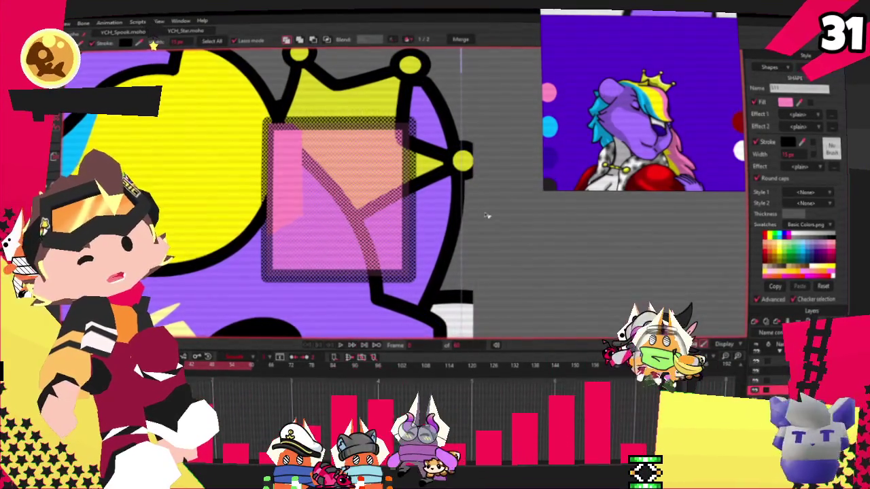
left_click(486, 219)
scroll(340, 179, "down", 2)
scroll(339, 178, "up", 1)
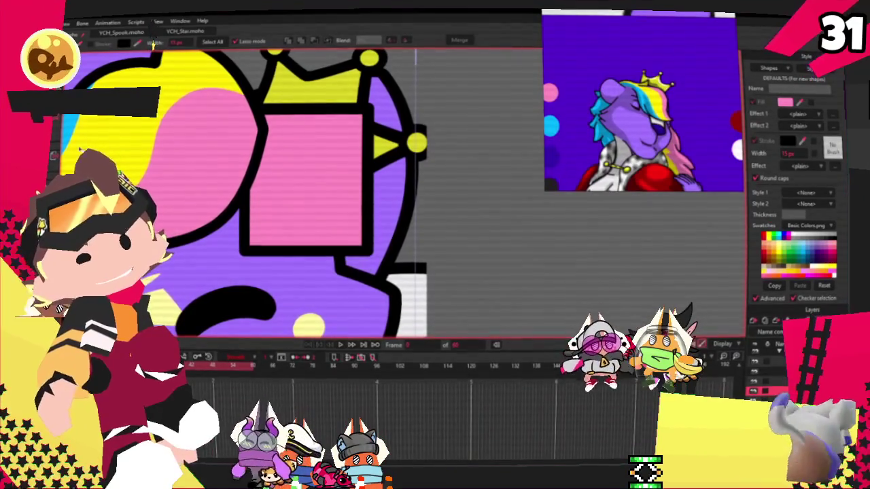
key("t")
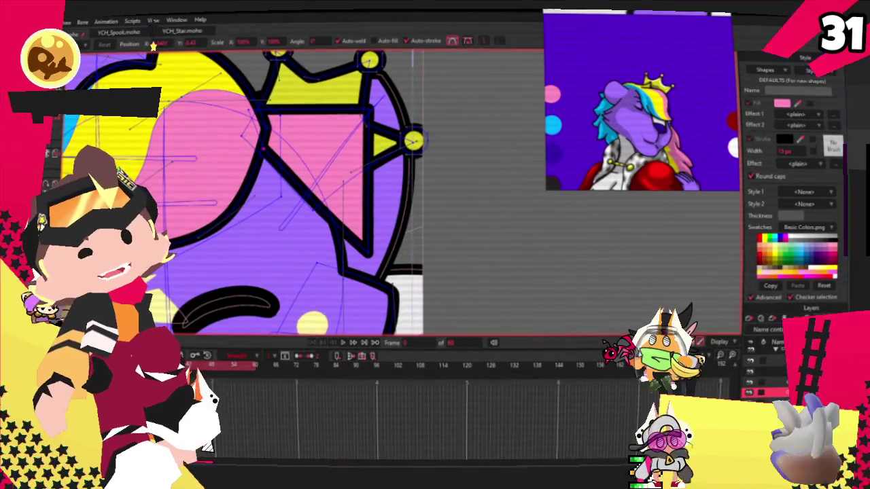
scroll(261, 147, "up", 2)
Add extra outline points and soften the curvature along the hair lock's notched edge.
key("a")
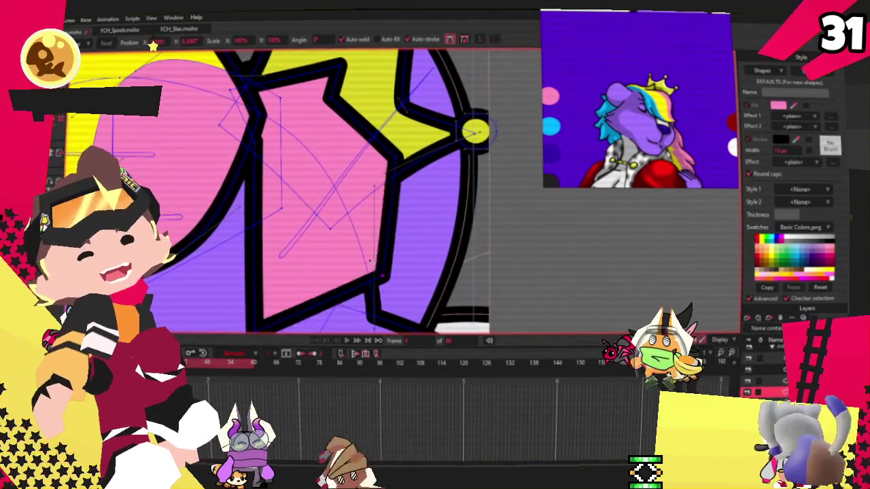
scroll(310, 188, "down", 2)
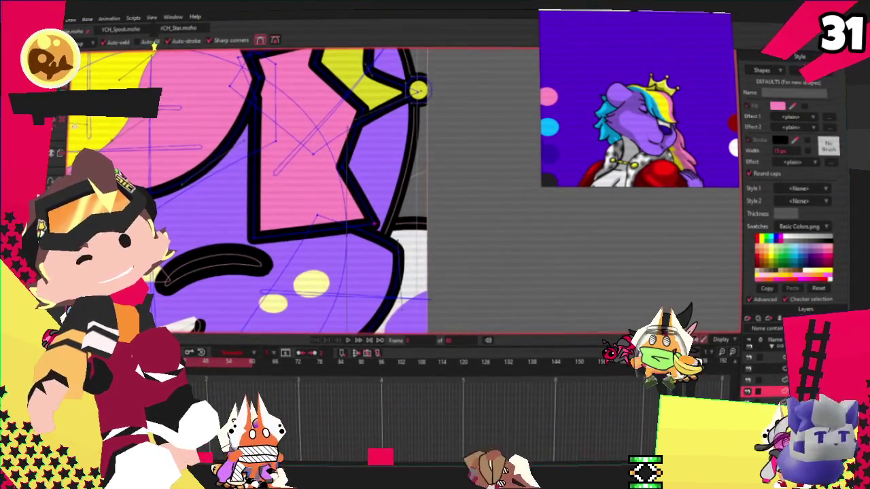
key("c")
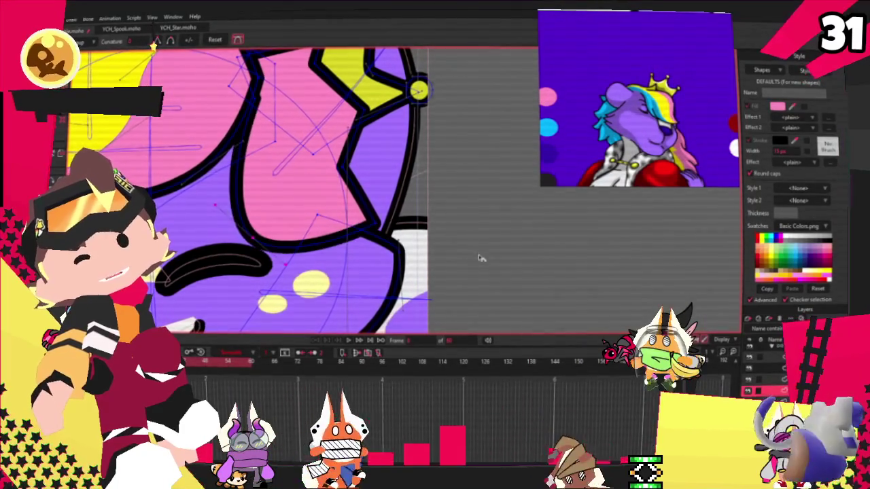
left_click_drag(360, 165, 392, 195)
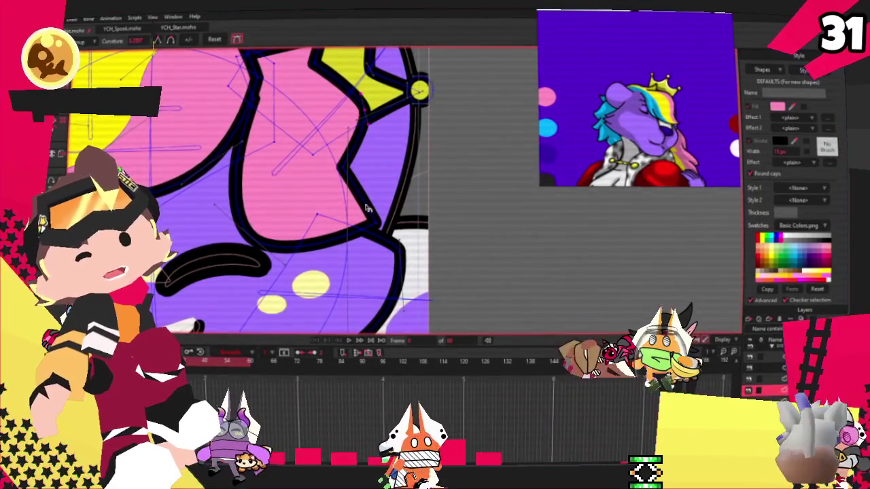
scroll(394, 193, "down", 2)
scroll(280, 101, "up", 3)
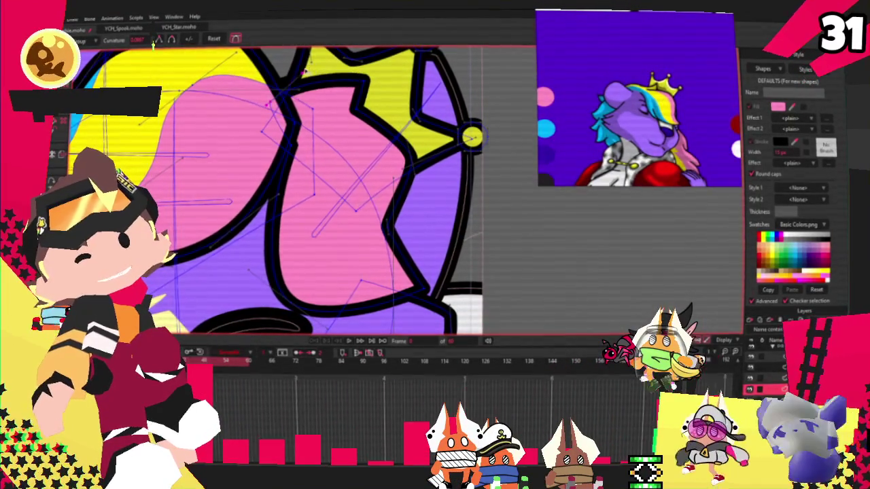
key("t")
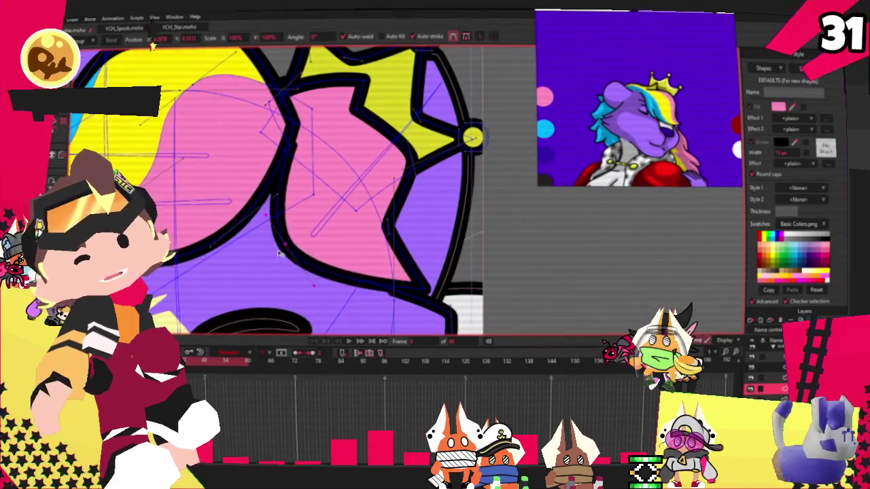